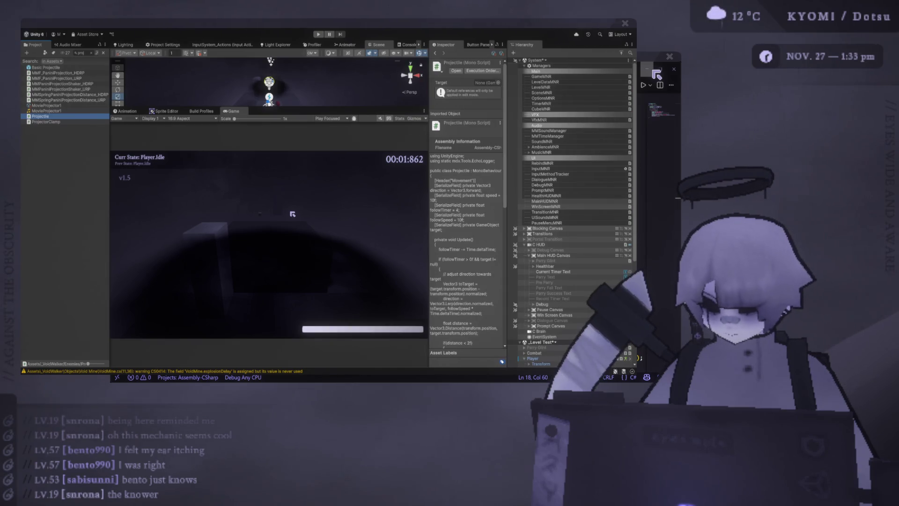
Enter Play mode with Ctrl+P and playtest the level until the Game Over screen appears
key("ctrl+p")
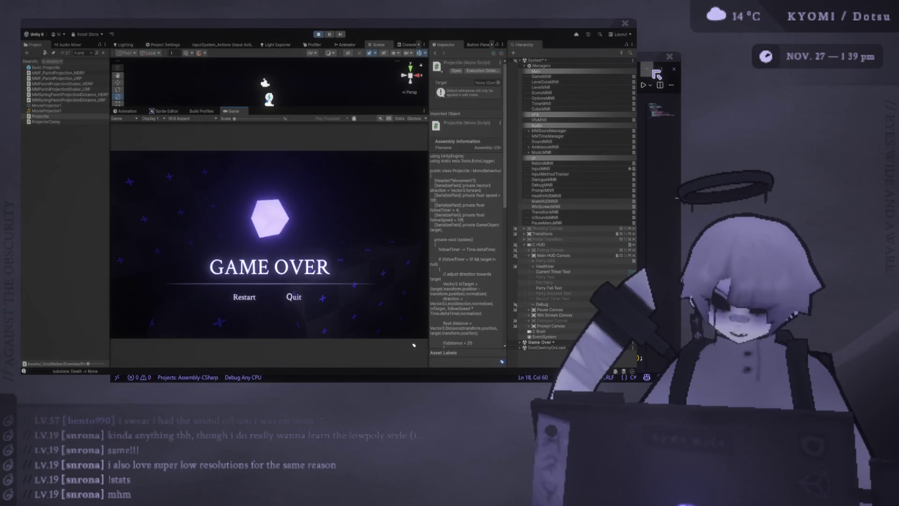
Restart from the Game Over screen and continue playing the Level Test level
left_click(236, 298)
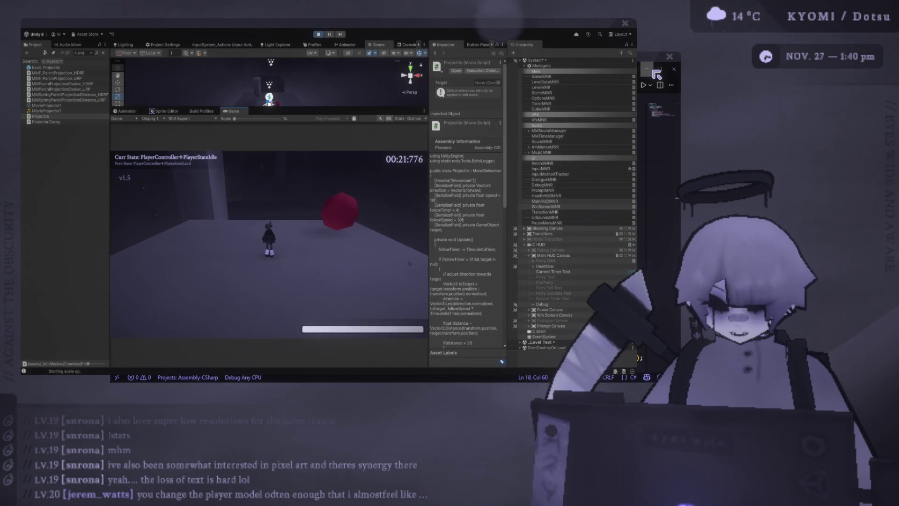
Restart and pause the game, then collapse the Scene view and widen the Game view
key("r")
key("Escape")
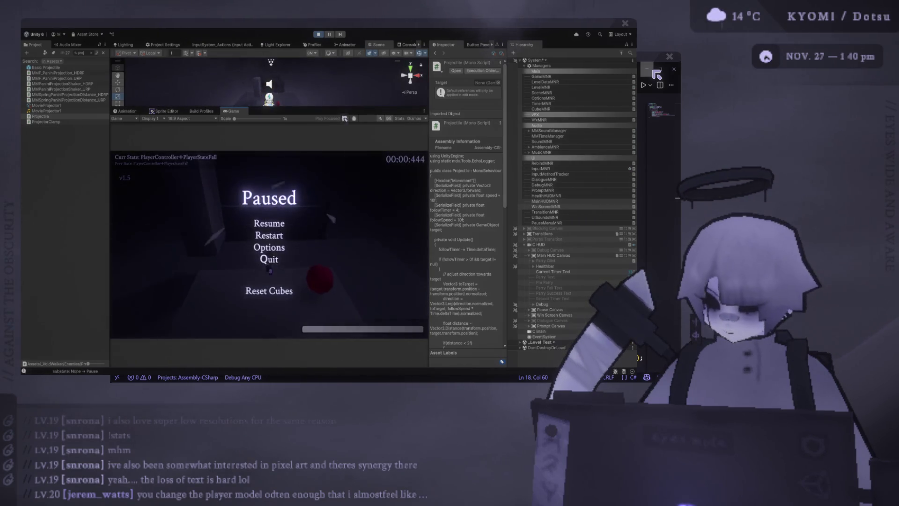
left_click_drag(336, 108, 336, 47)
left_click_drag(429, 143, 466, 143)
Resume the game, restart the level and jump into the new run
key("Escape")
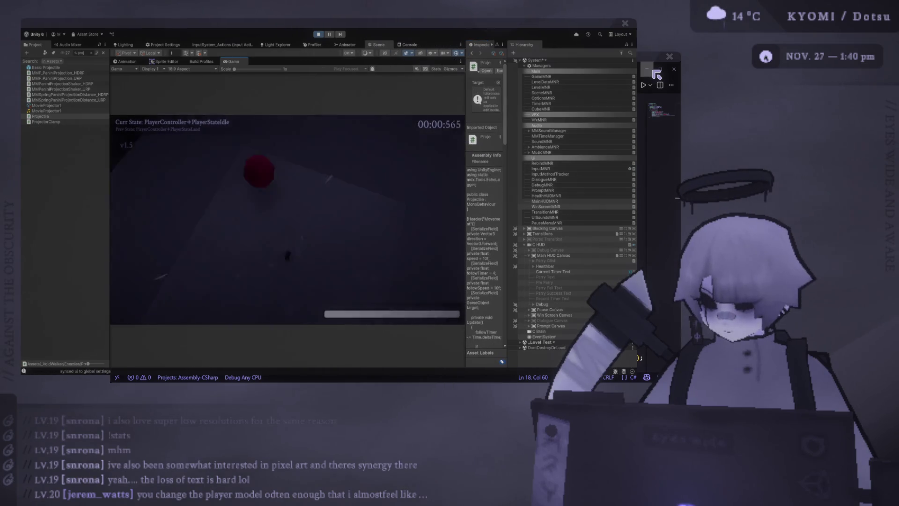
key("r")
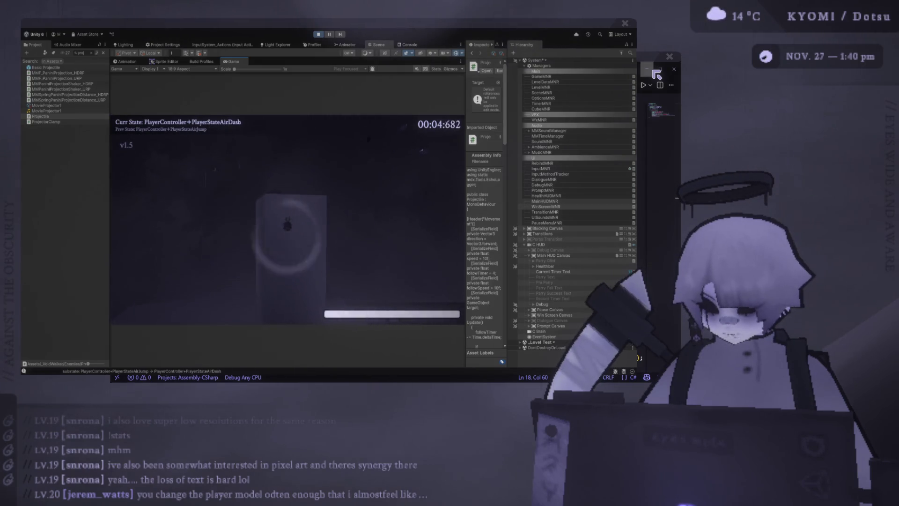
key("space")
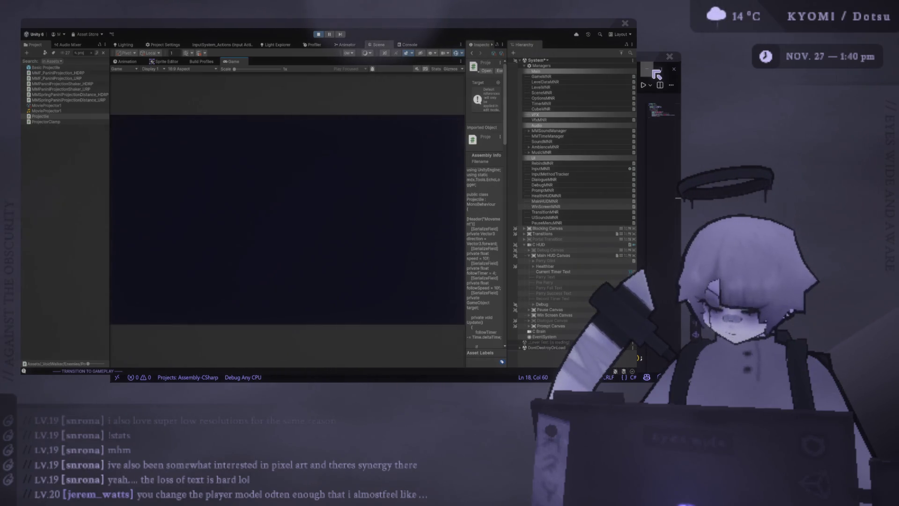
Jump, air-dash and parry toward the red sphere, then finish with a horizontal slash
key("space")
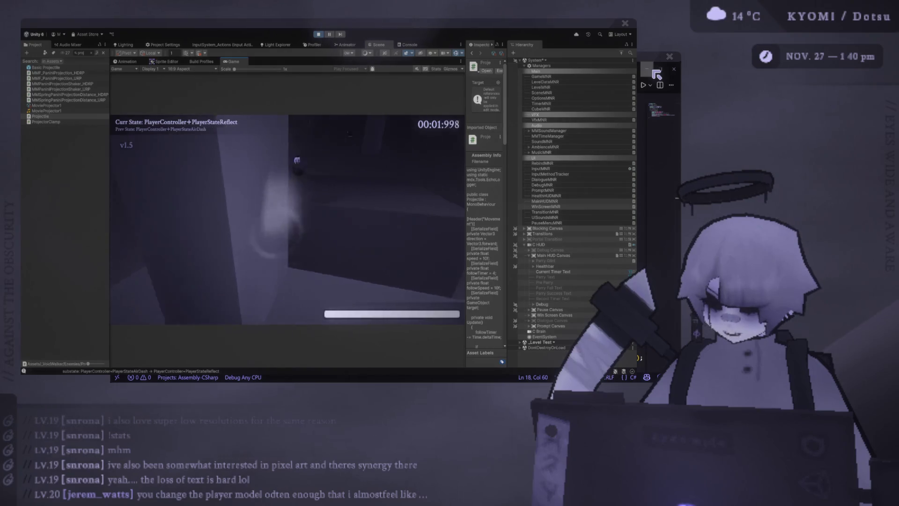
key("shift")
key("space")
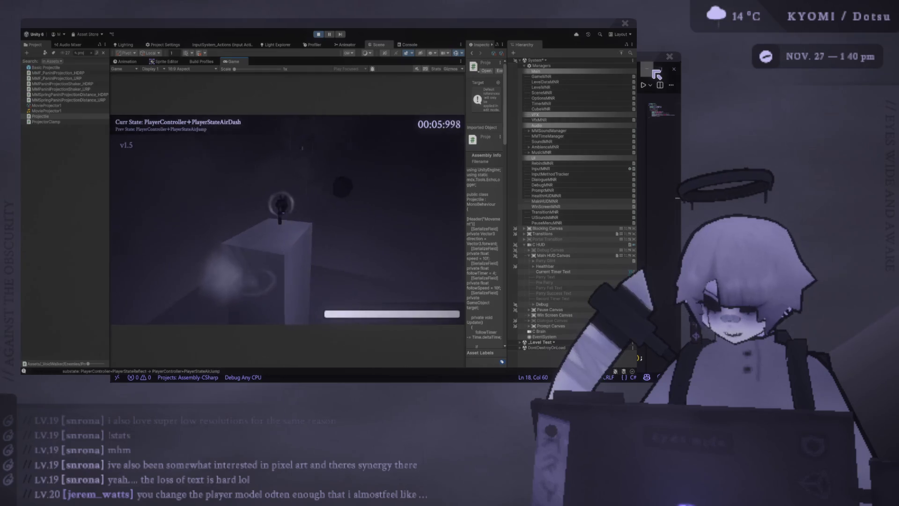
key("space")
key("shift")
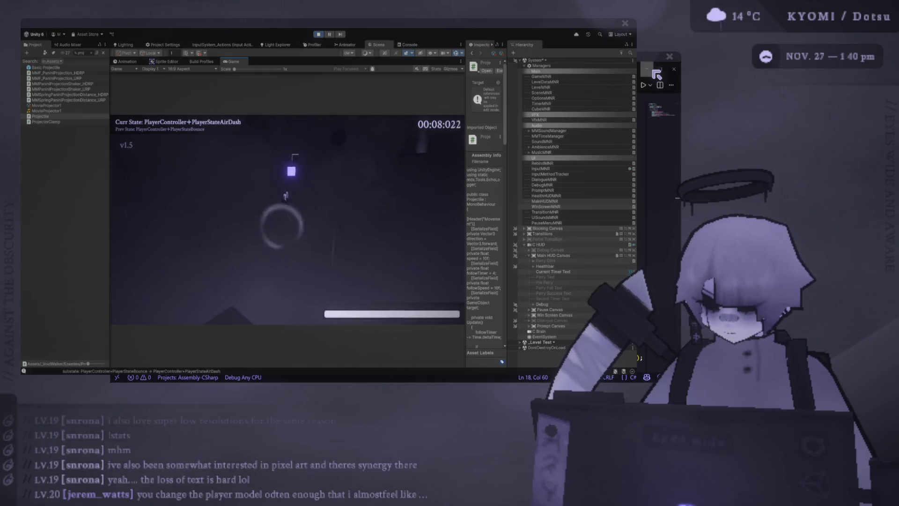
key("x")
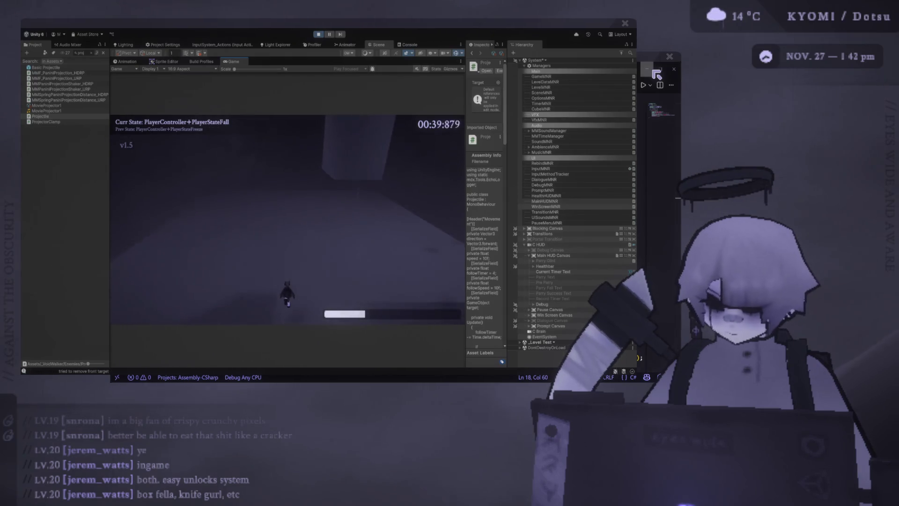
Restart the level twice to retry the parry, then pause the game
key("r")
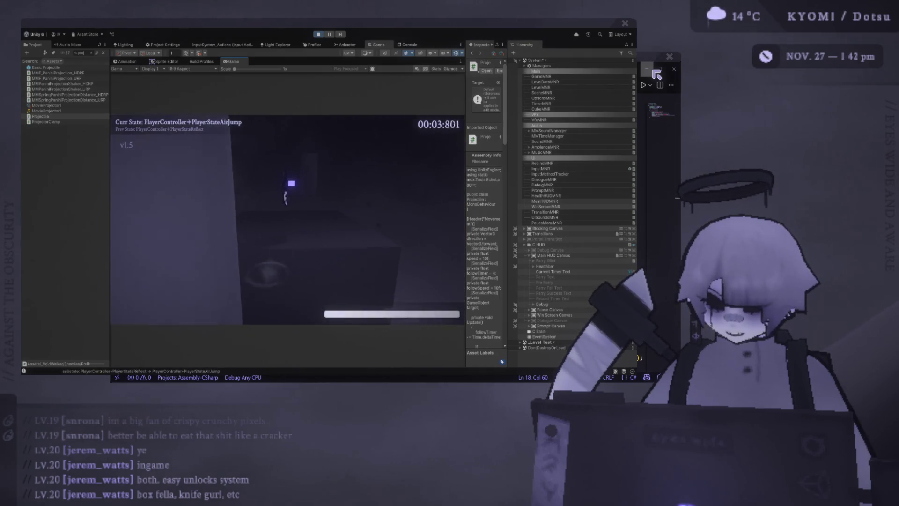
key("r")
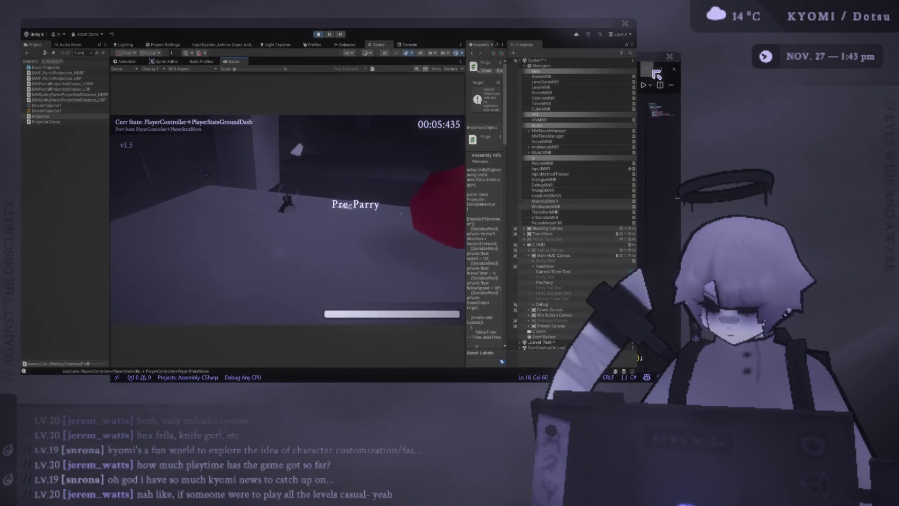
key("Escape")
Restart from the pause menu, then jump, dash toward the projectile and attempt parries with E
left_click(318, 35)
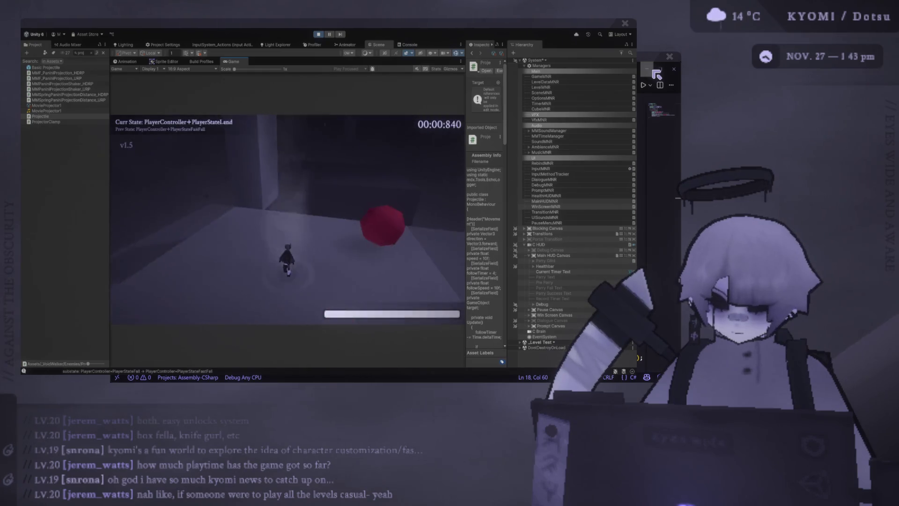
key("space")
key("shift")
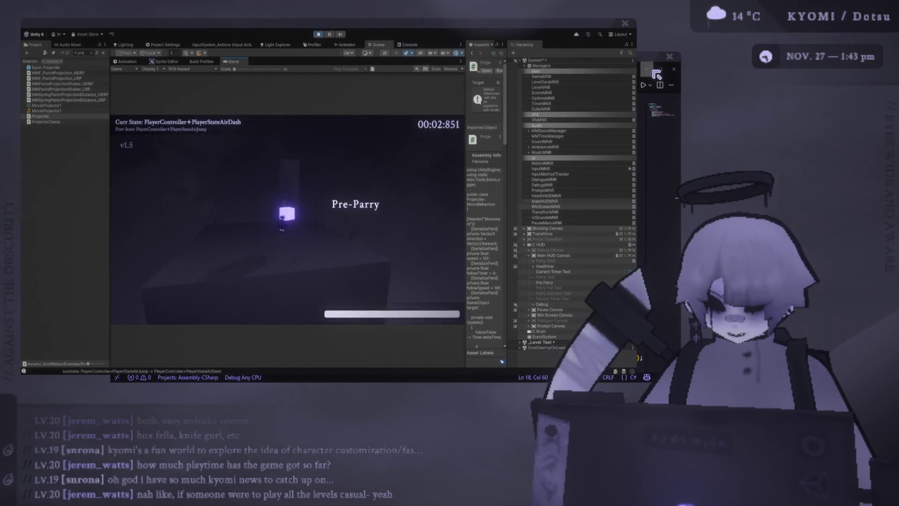
key("e")
key("space")
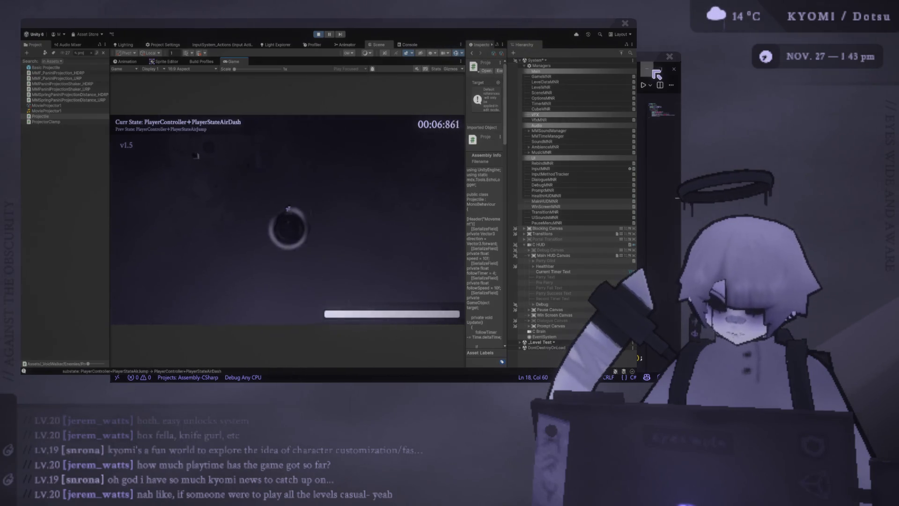
key("e")
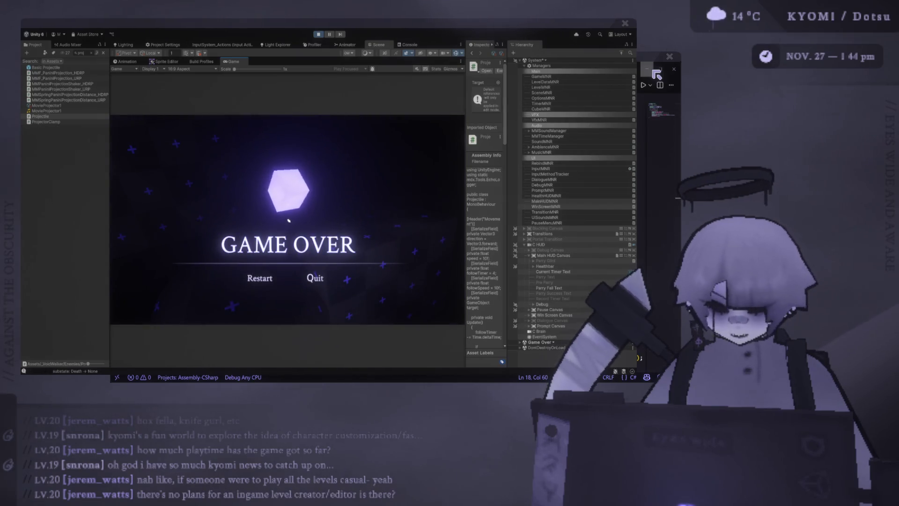
Restart after Game Over, play up to the Pre-Parry prompt, then pause
left_click(270, 282)
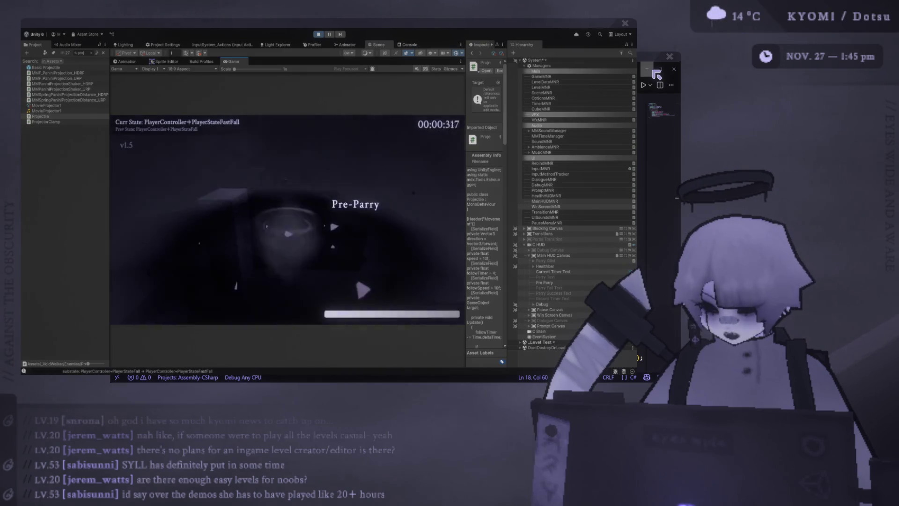
key("Escape")
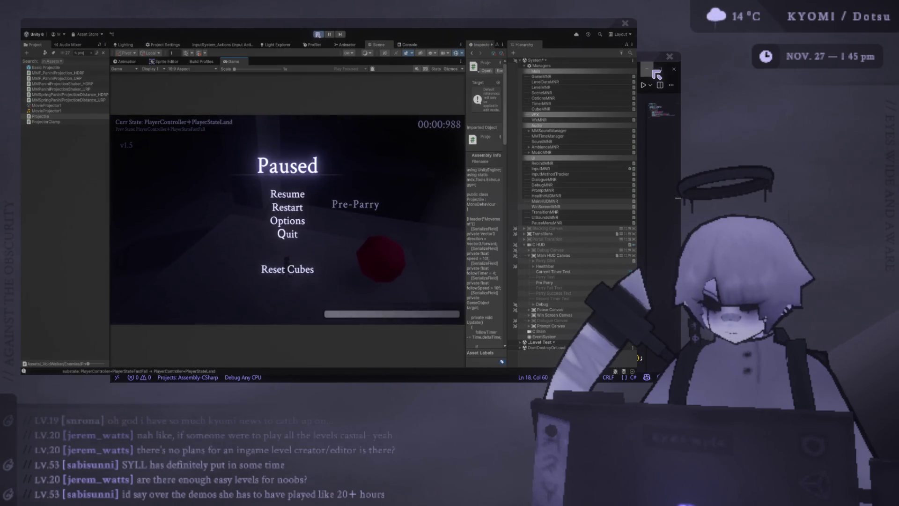
Stop the paused play session using the Play button
left_click(317, 35)
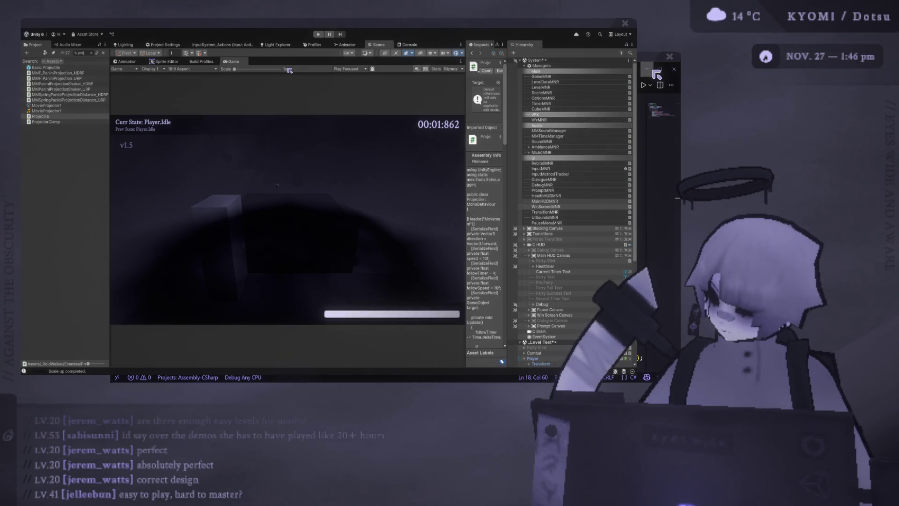
Start a new session, then jump, air-dash and parry the red projectile with E
left_click(317, 36)
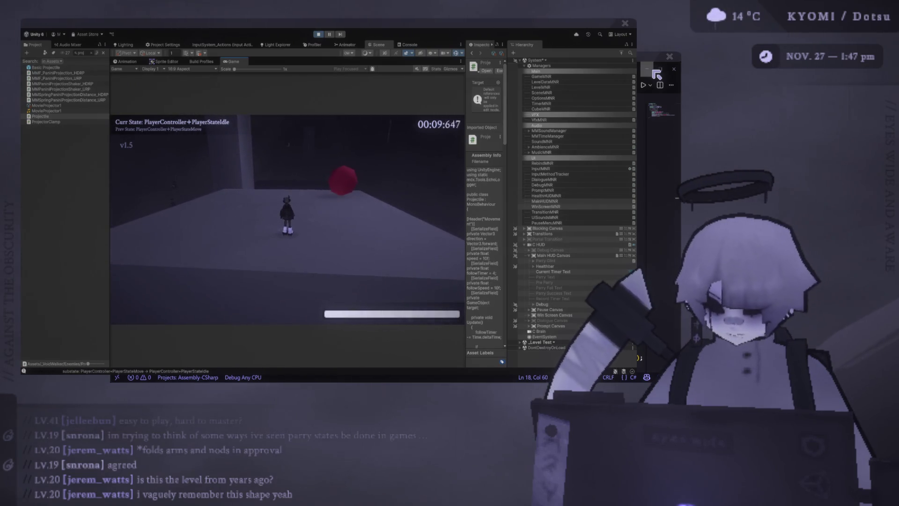
key("space")
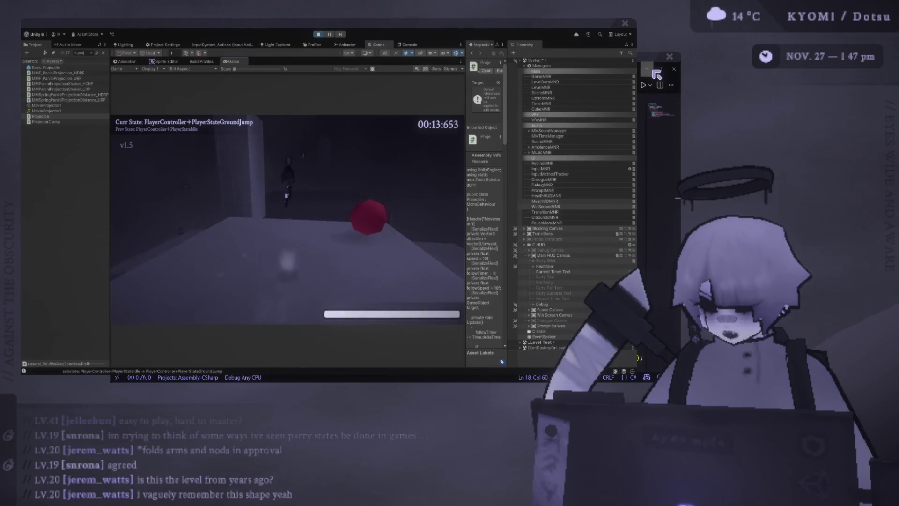
key("space")
key("shift")
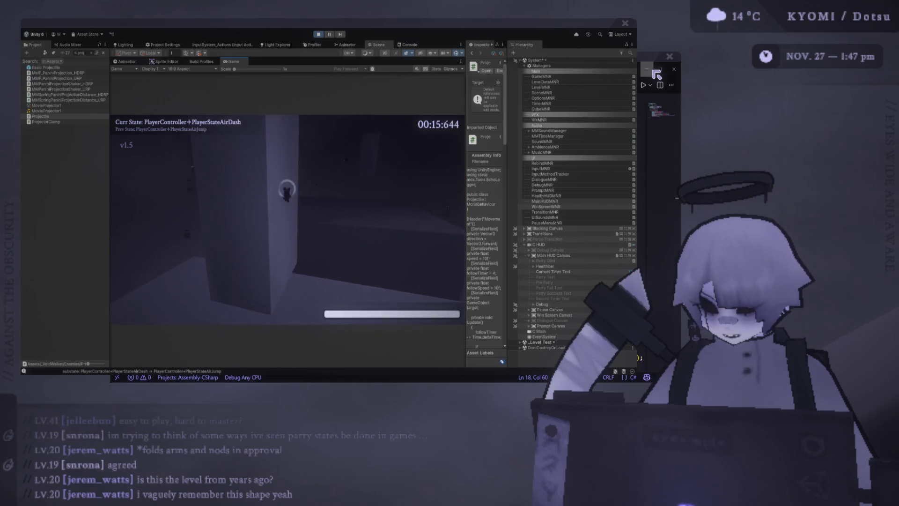
key("e")
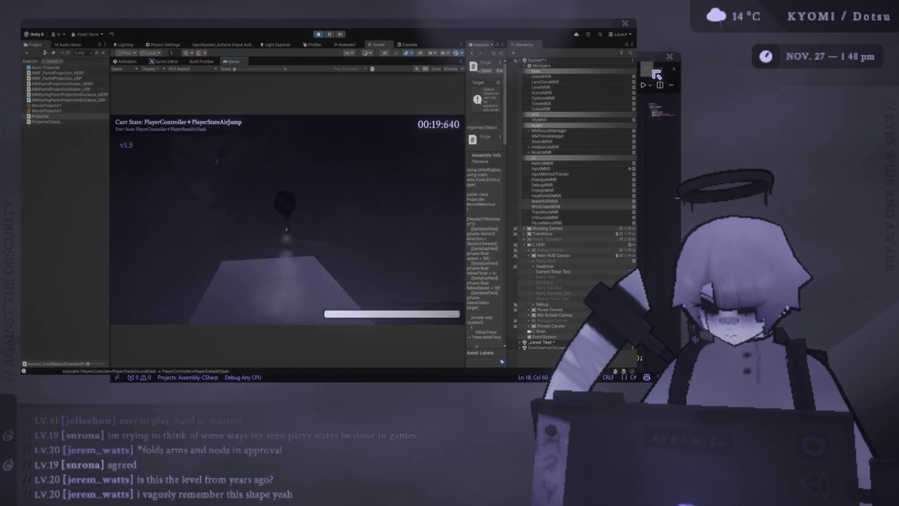
key("e")
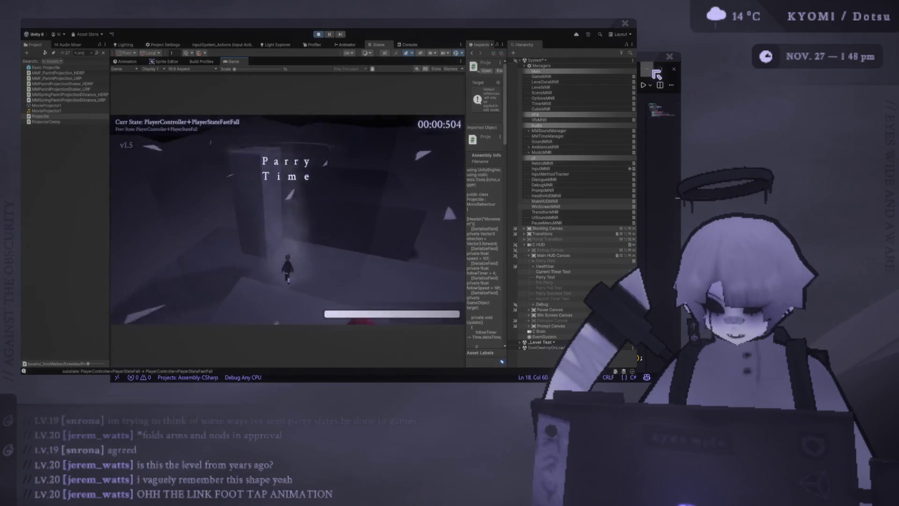
Jump and dash, restart the level, then pause and set the Game view scale to 1.6x
key("space")
key("shift")
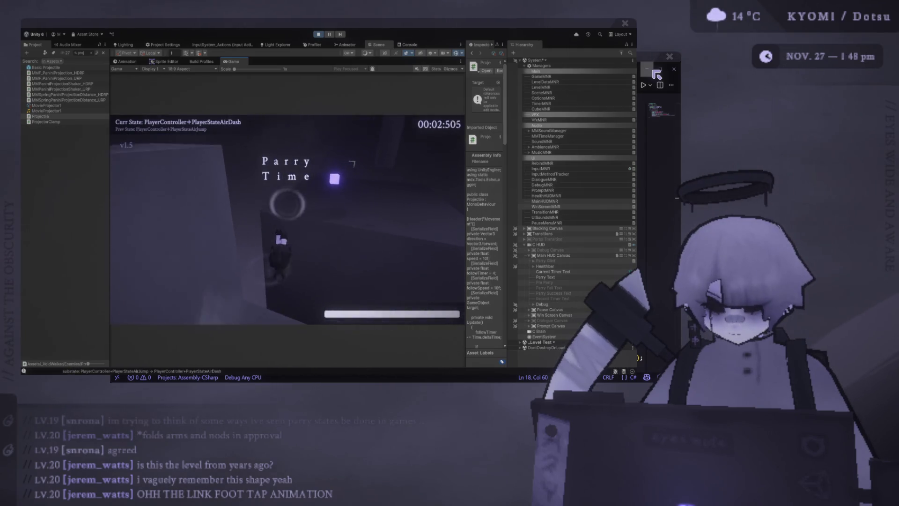
key("r")
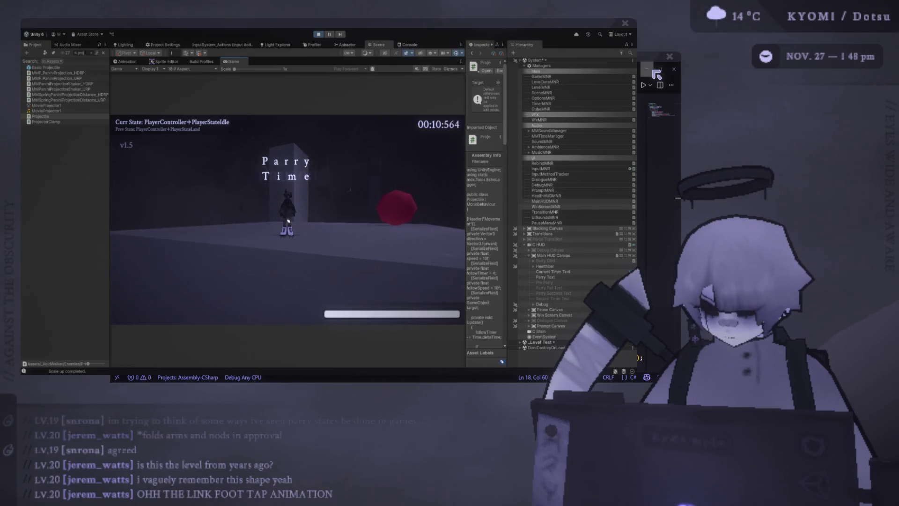
key("Escape")
left_click_drag(234, 68, 257, 70)
Resume the game with the Game view magnified to 2.5x
key("Escape")
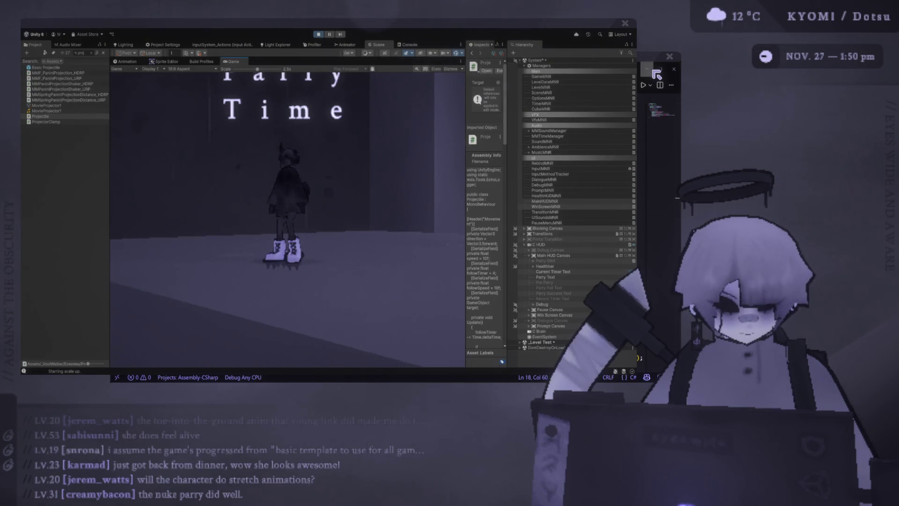
key("Escape")
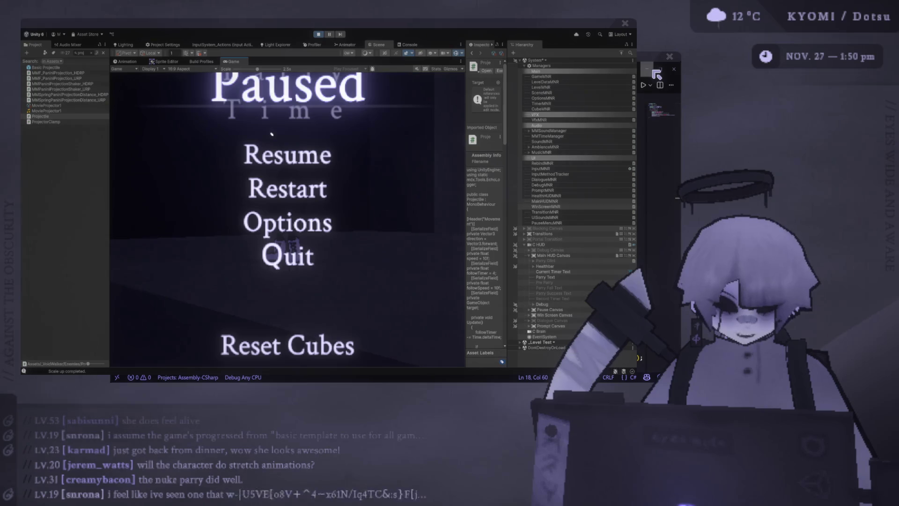
left_click(281, 154)
key("alt+Tab")
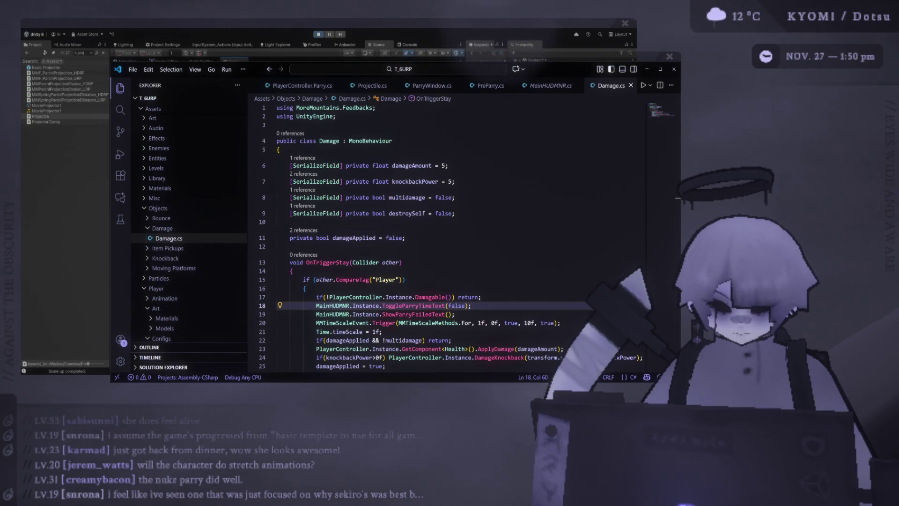
key("alt+Tab")
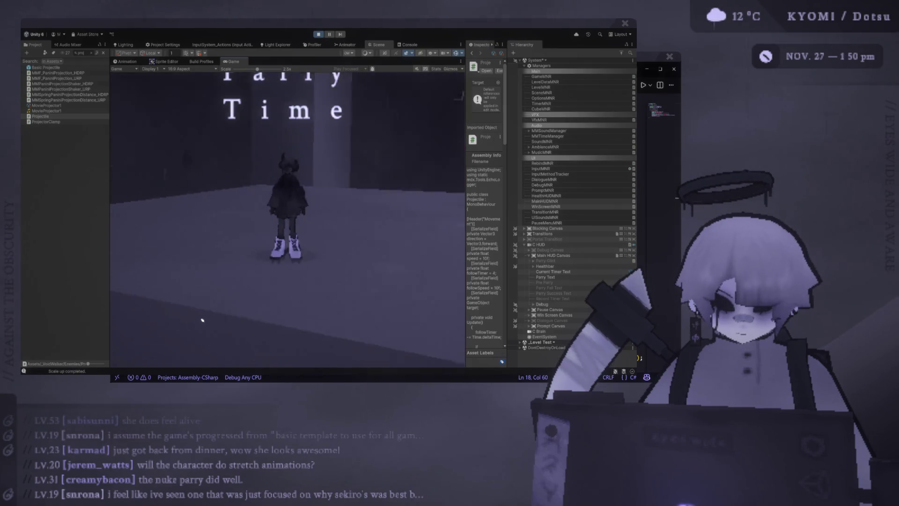
Bring up the game's pause menu while playtesting toward the dark Parry Time area
key("Escape")
key("Escape")
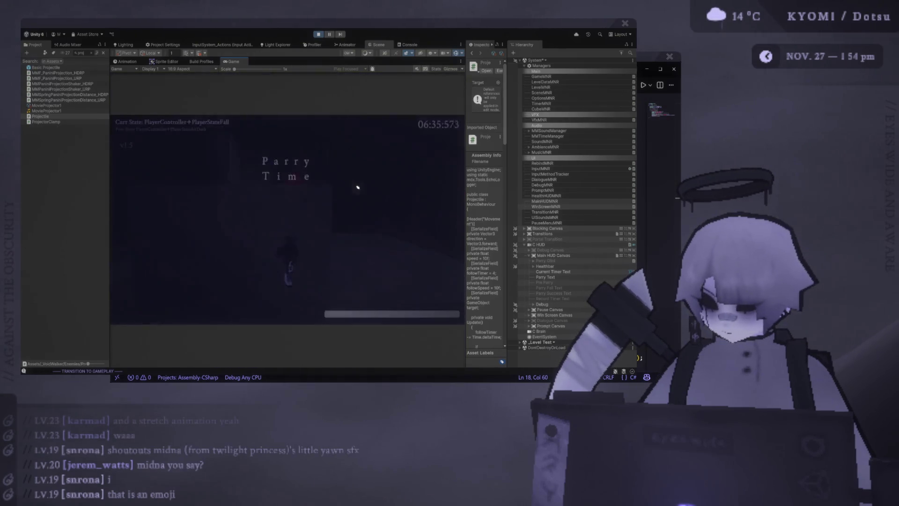
Do a midair jump and air dash, then pause the game to show its pause menu
key("space")
key("shift")
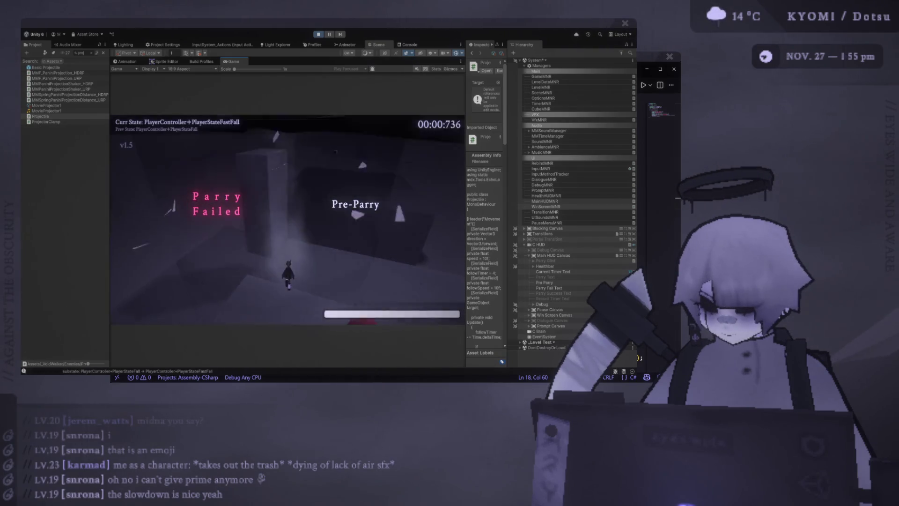
key("Escape")
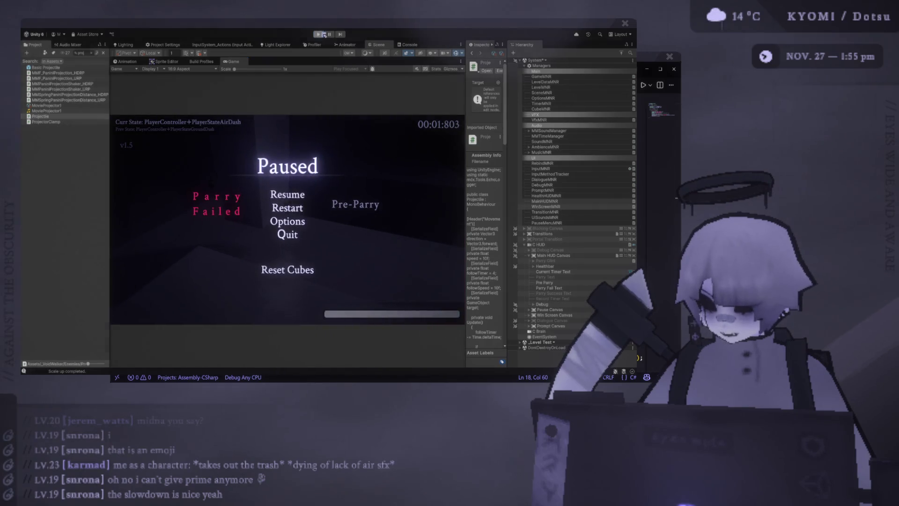
Resume the game to keep testing parries, then pause it again
key("Escape")
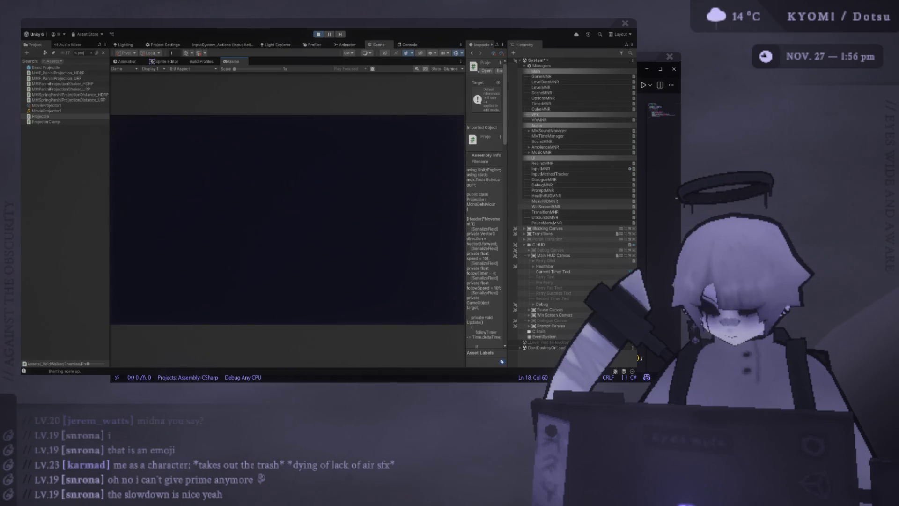
key("Escape")
In PlayerController.Parry.cs, retype 10 in line 73's MMTimeScaleEvent.Trigger call and save
key("alt+Tab")
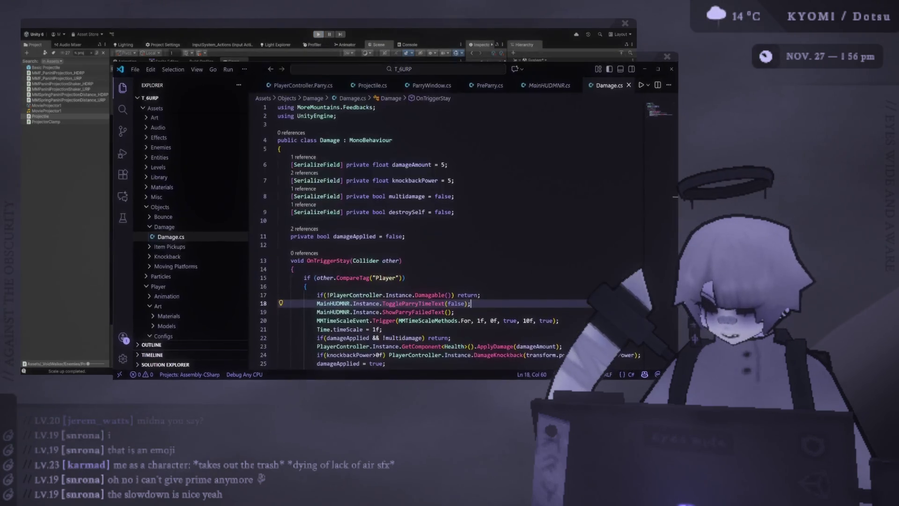
scroll(516, 183, "down", 3)
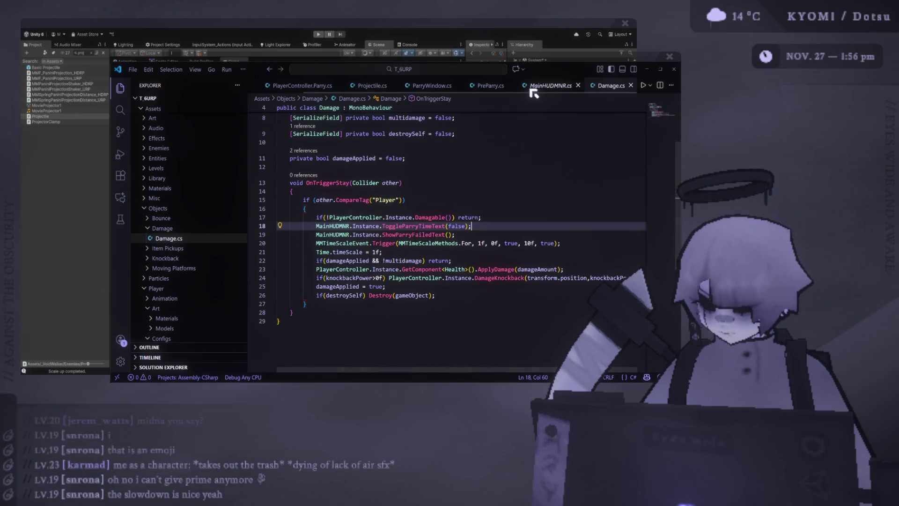
left_click(302, 86)
scroll(444, 276, "down", 13)
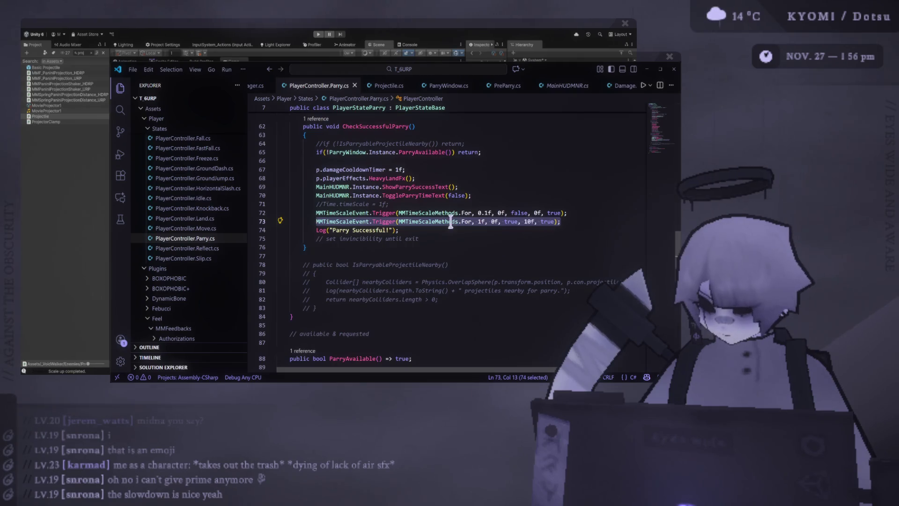
left_click(532, 220)
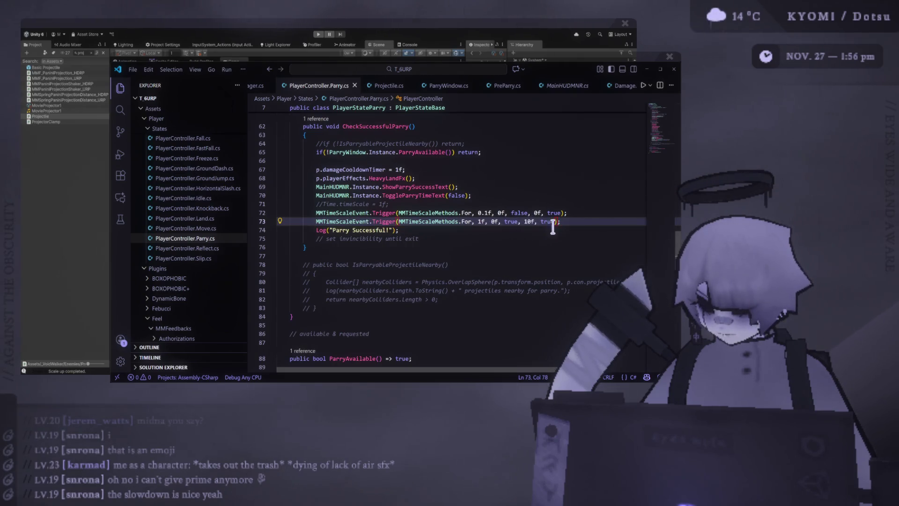
key("BackSpace")
key("BackSpace")
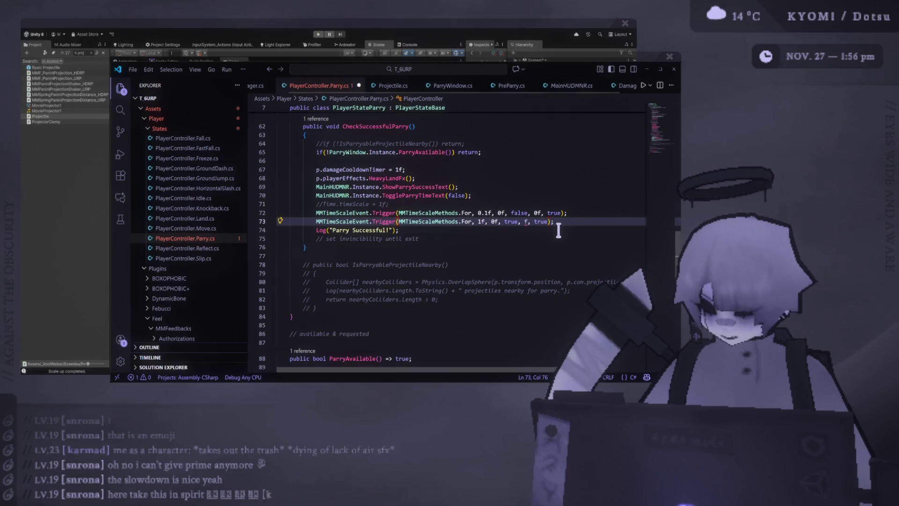
type("10")
key("ctrl+s")
key("alt+Tab")
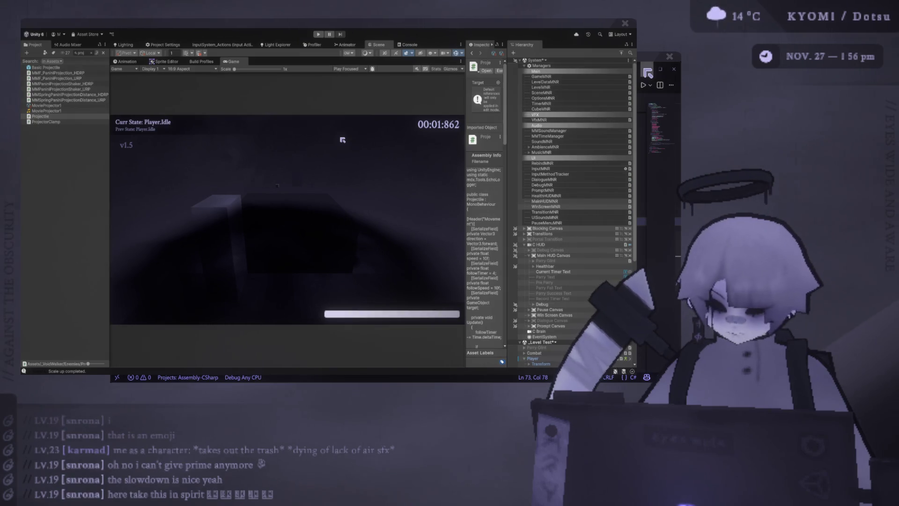
Stop and restart Play mode to recompile the parry code, then restart the level from the pause menu
left_click(317, 34)
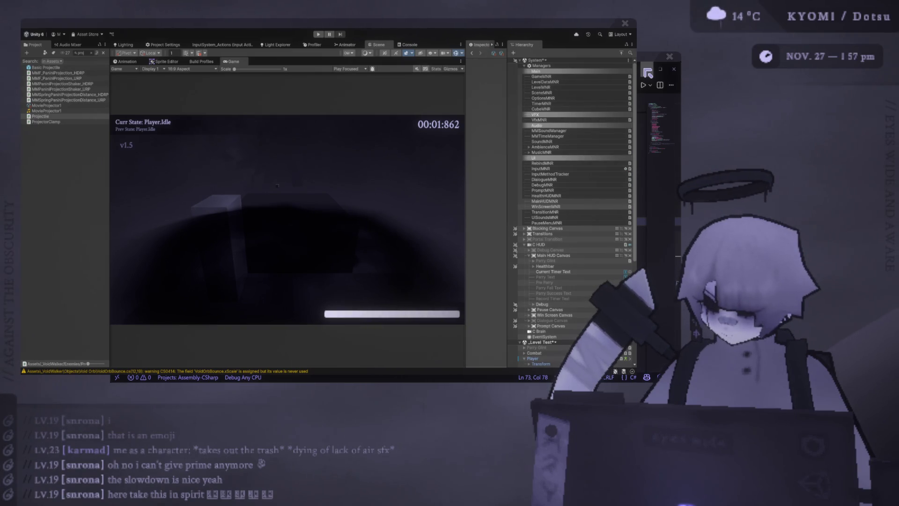
key("ctrl+p")
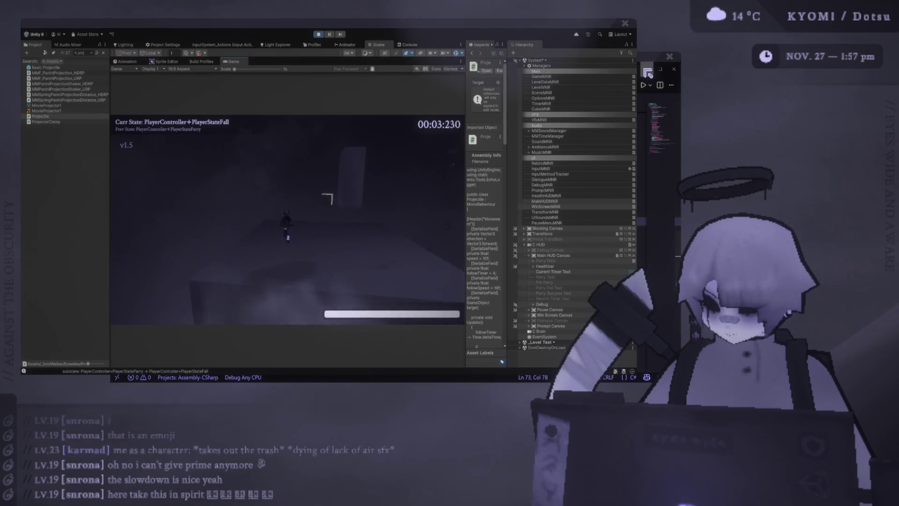
key("Escape")
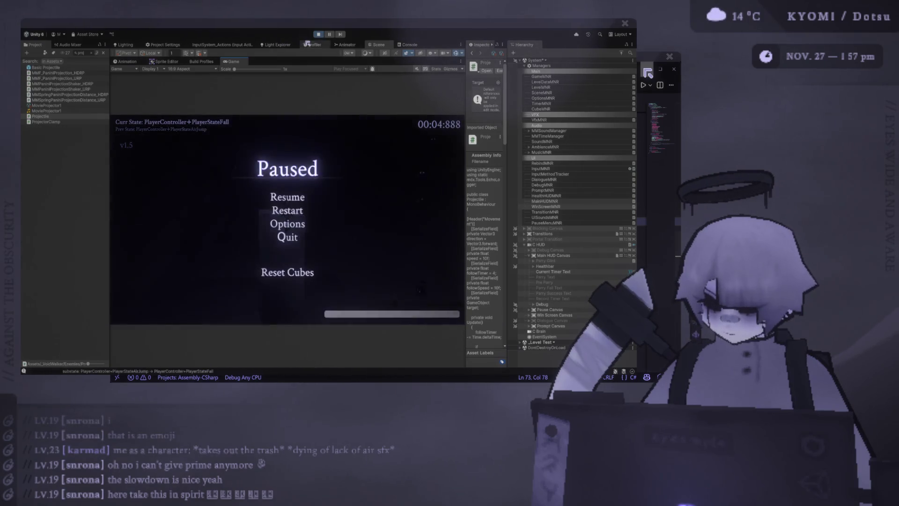
left_click(284, 207)
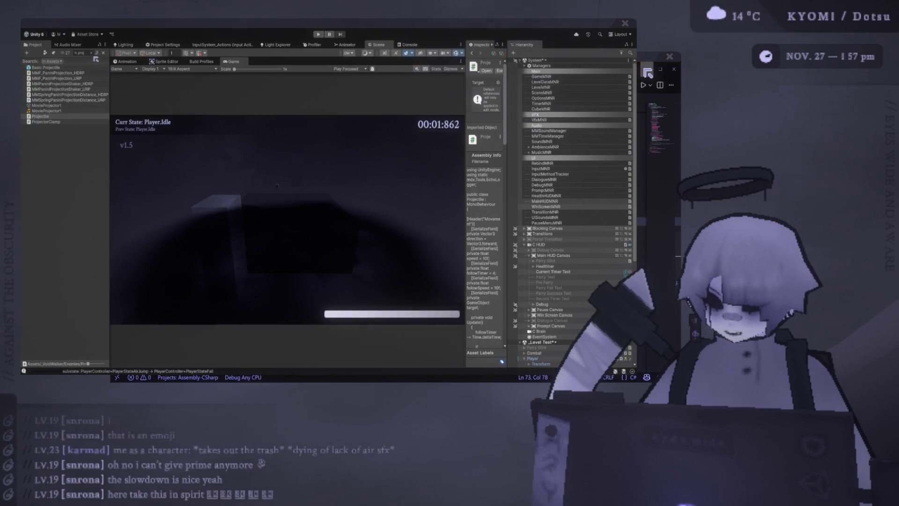
Clear the project search, collapse the Enemies folder, and expand the Player and Void Girl folders
left_click(96, 52)
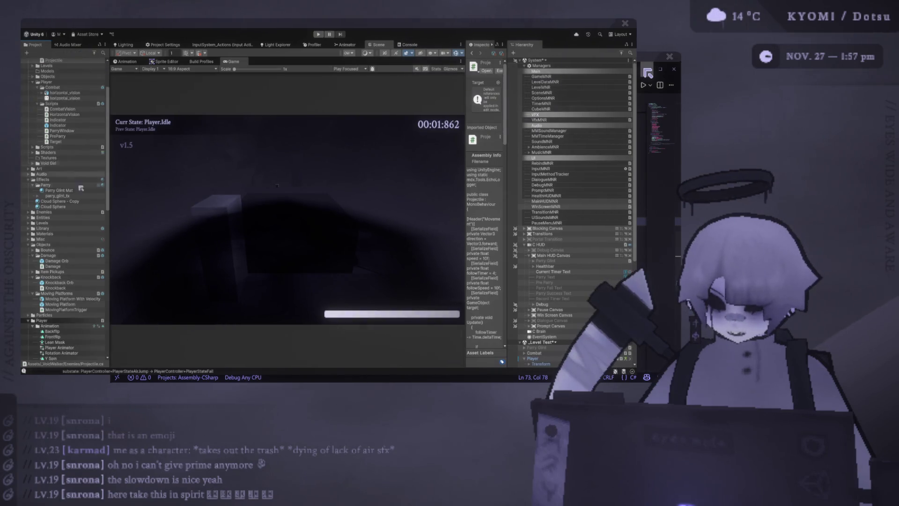
scroll(75, 211, "down", 5)
scroll(85, 242, "down", 3)
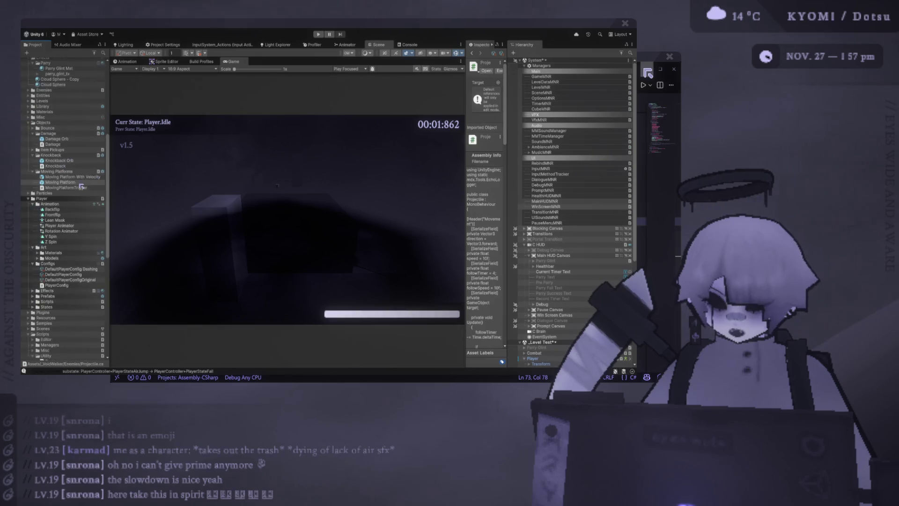
scroll(81, 229, "up", 13)
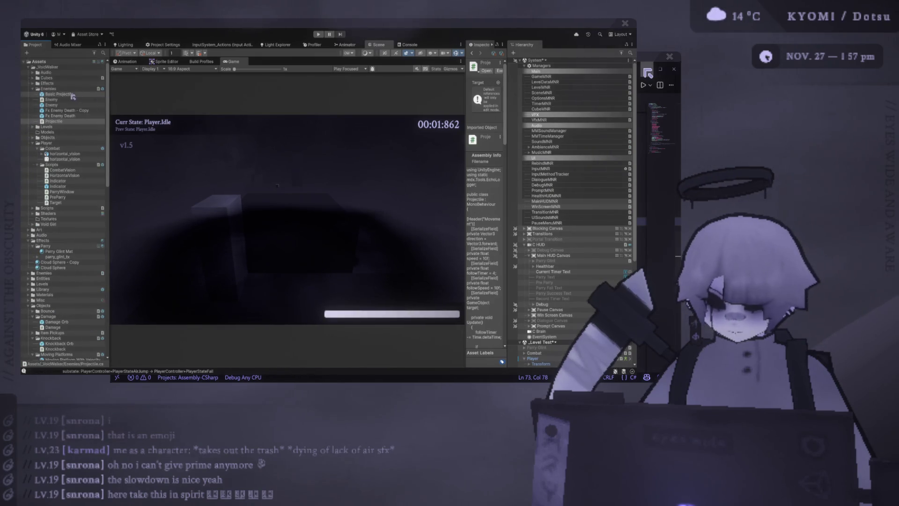
left_click(35, 90)
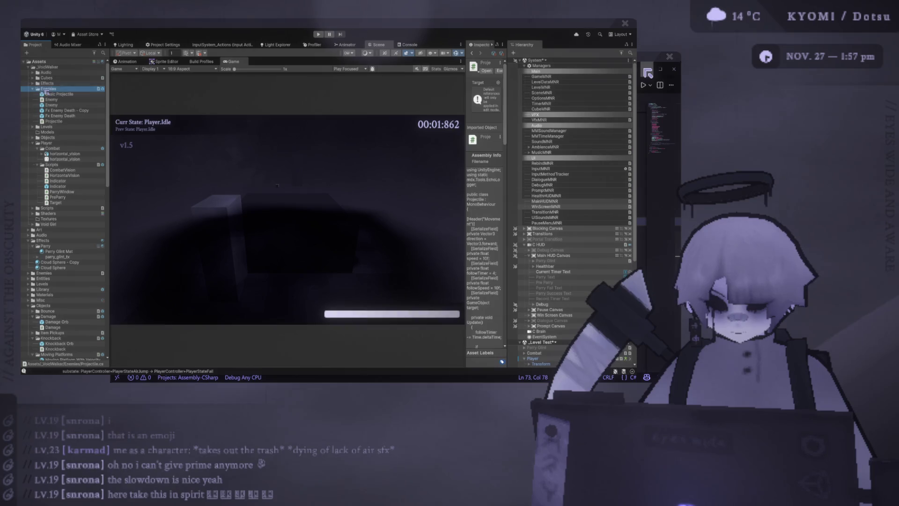
key("shift+Up")
key("shift+Up")
key("shift+Up")
left_click(32, 89)
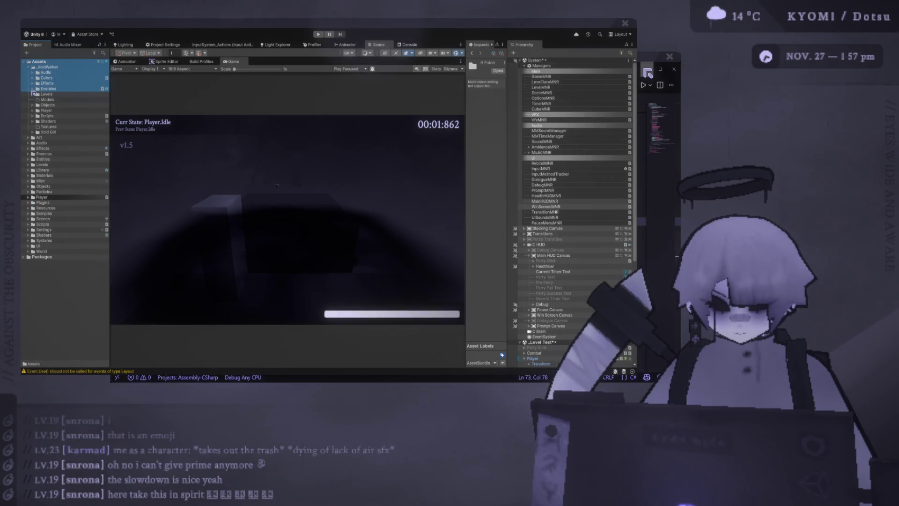
left_click(33, 111)
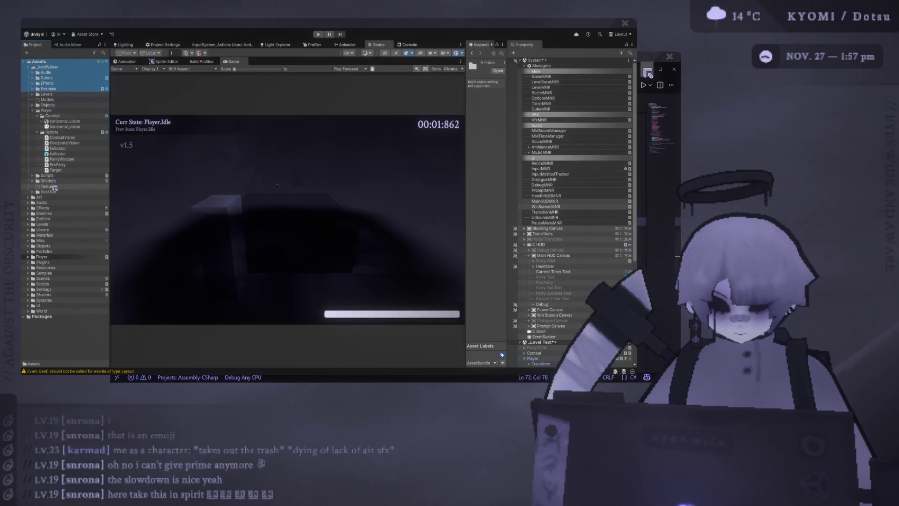
left_click(32, 192)
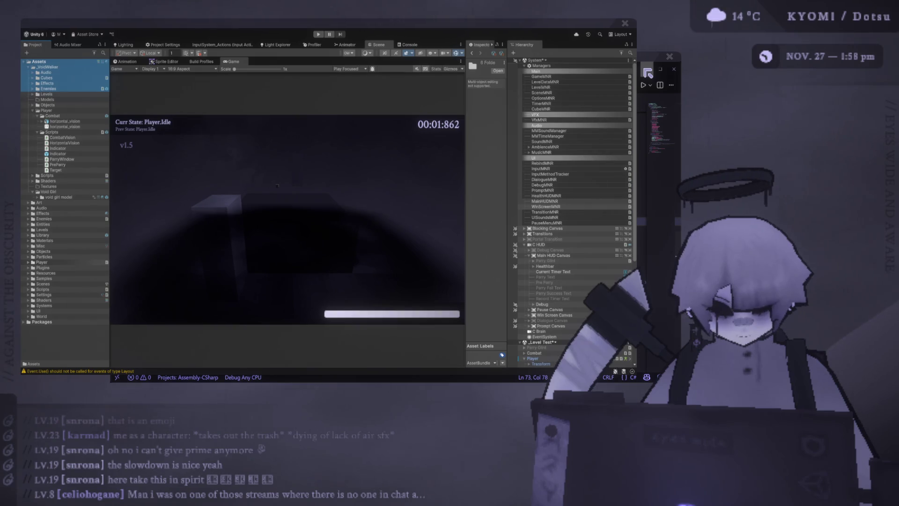
left_click(28, 262)
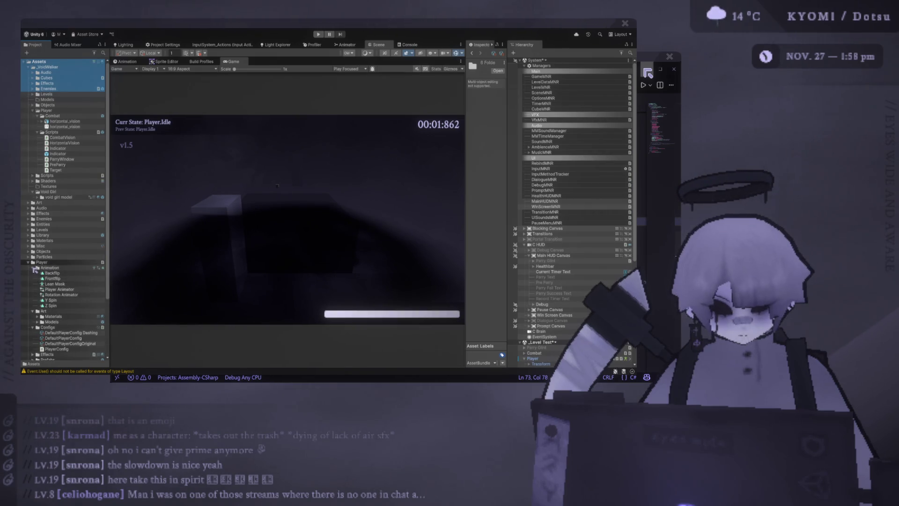
left_click(33, 267)
left_click(33, 289)
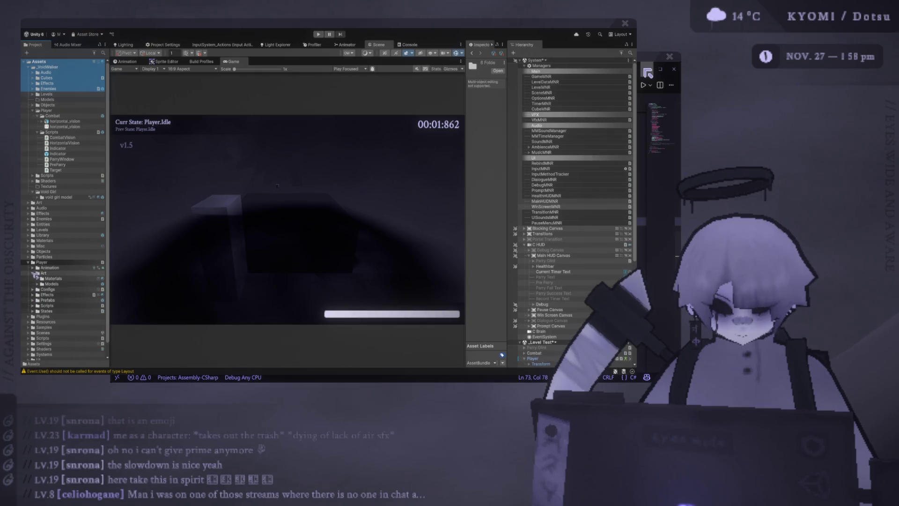
left_click(34, 273)
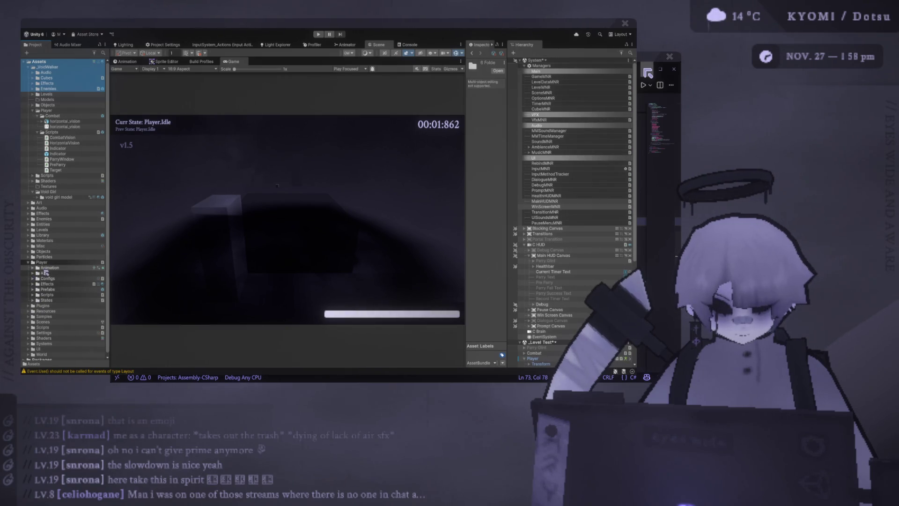
left_click(33, 273)
left_click(37, 284)
left_click(37, 284)
left_click(28, 262)
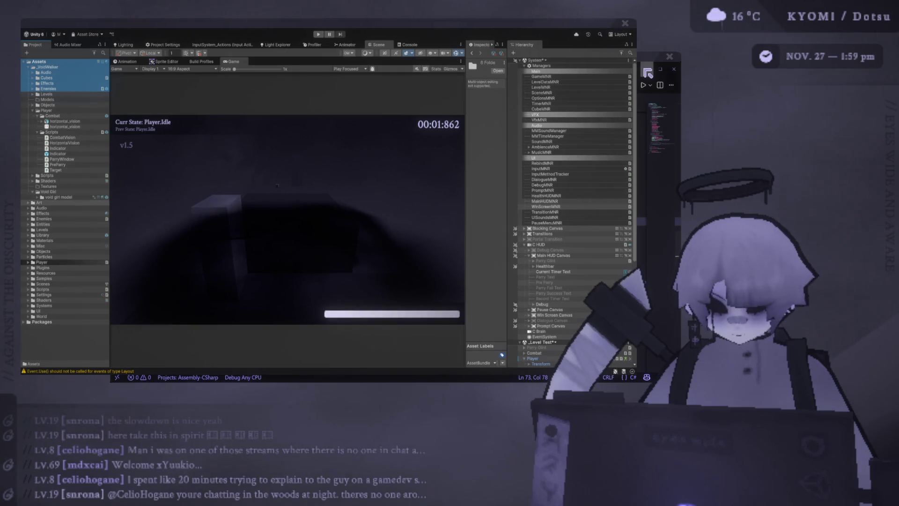
left_click(38, 197)
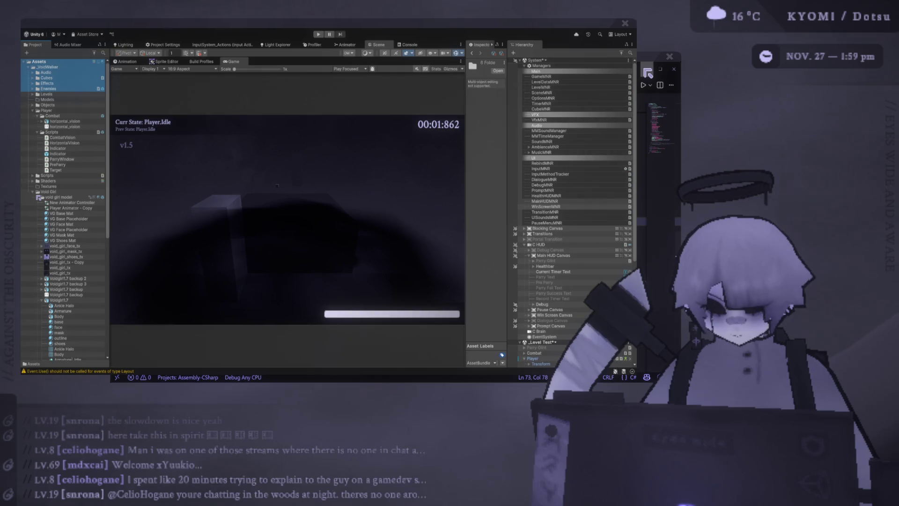
left_click(38, 198)
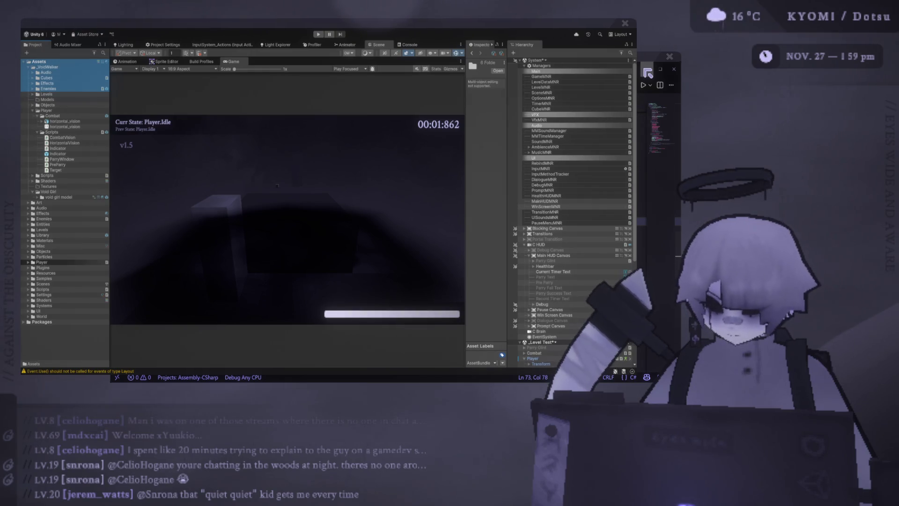
Resize the panels for a wider Game view under a thin Scene view, and expand the void girl folder
mouse_move(111, 134)
left_mouse_down()
mouse_move(79, 143)
mouse_move(94, 146)
left_mouse_up()
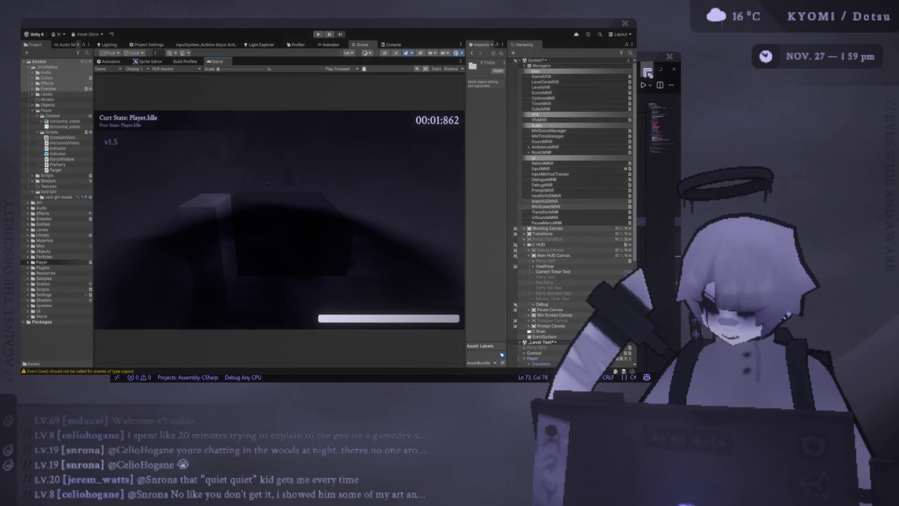
left_click_drag(94, 134, 102, 135)
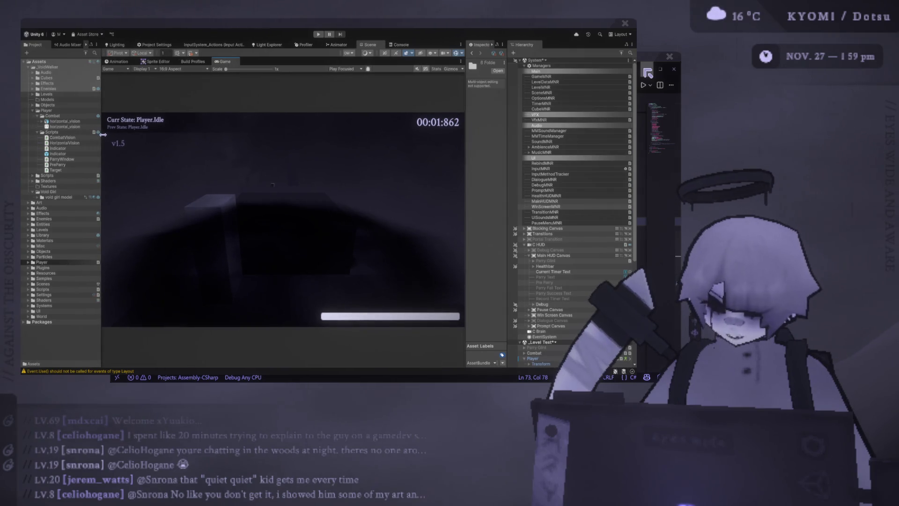
mouse_move(234, 57)
left_mouse_down()
mouse_move(256, 103)
mouse_move(265, 186)
left_mouse_up()
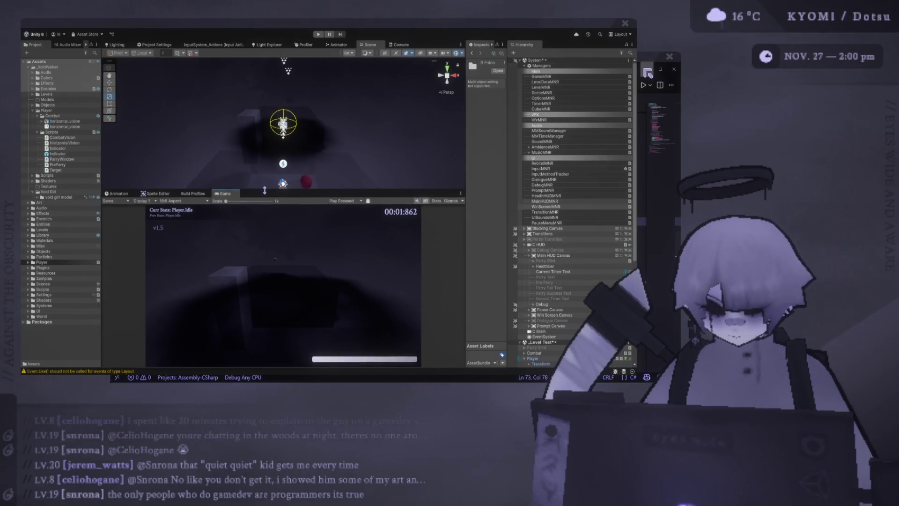
left_click_drag(265, 186, 267, 62)
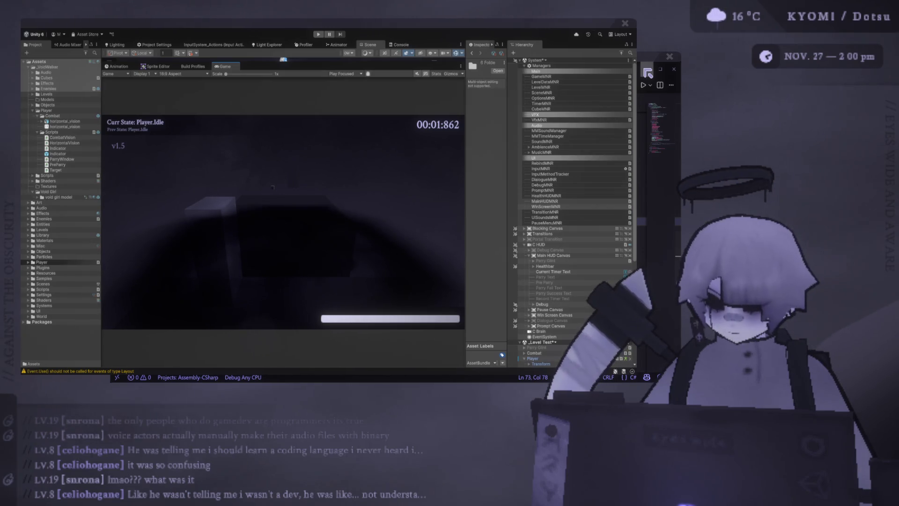
left_click_drag(247, 62, 248, 81)
left_click(38, 198)
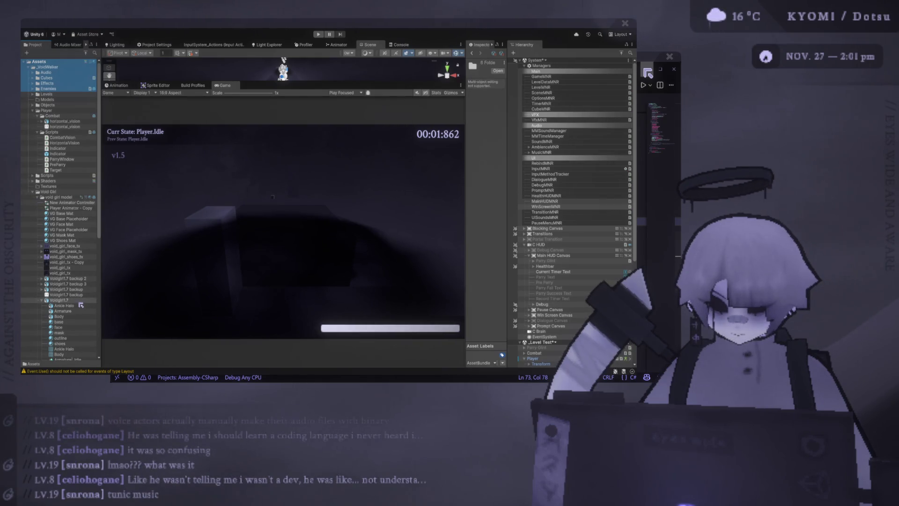
Select the Voidgirl1.7 model and widen the Inspector to view its import settings and preview
left_click(70, 300)
left_click(33, 192)
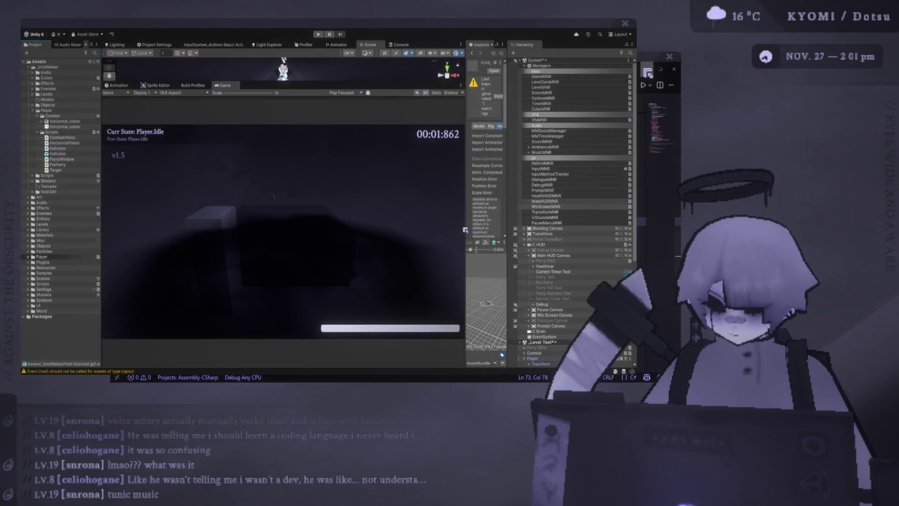
left_click_drag(465, 230, 312, 225)
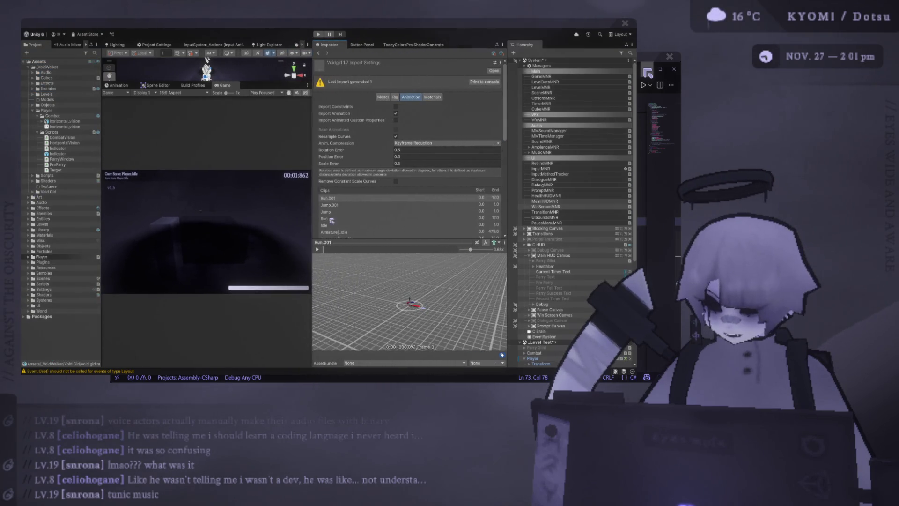
scroll(346, 213, "down", 8)
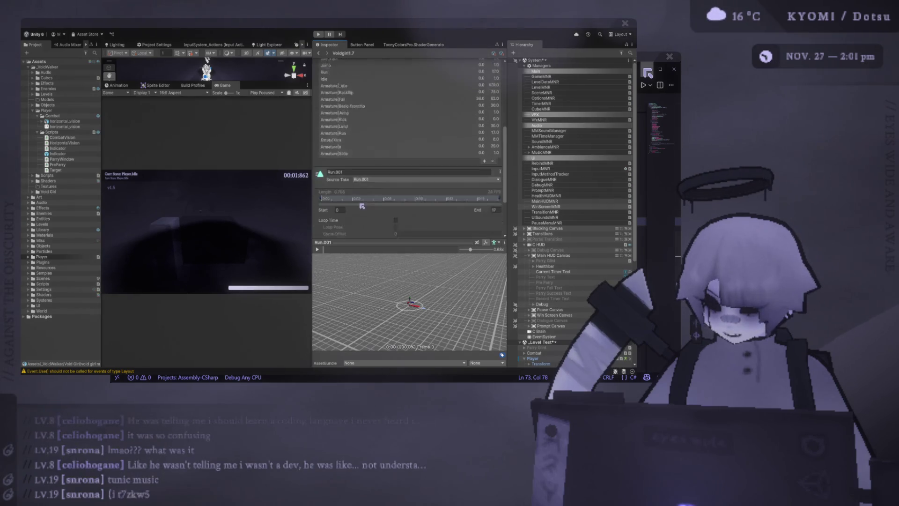
scroll(361, 206, "down", 2)
left_click_drag(387, 242, 387, 173)
scroll(383, 266, "up", 8)
Orbit the Run.001 preview, scrub it to frame 10, and add a new animation clip
mouse_move(382, 267)
left_mouse_down()
mouse_move(407, 262)
mouse_move(389, 225)
left_mouse_up()
left_click_drag(382, 171, 382, 231)
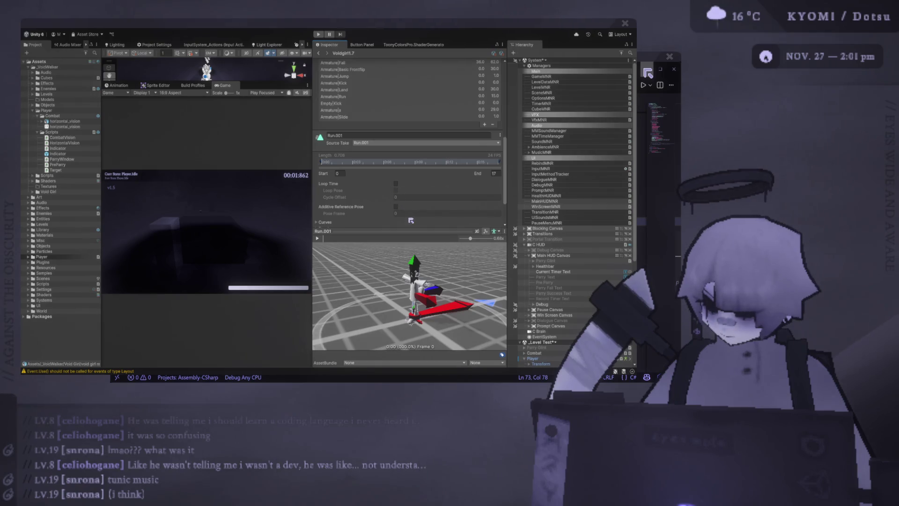
left_click(323, 239)
left_click(410, 238)
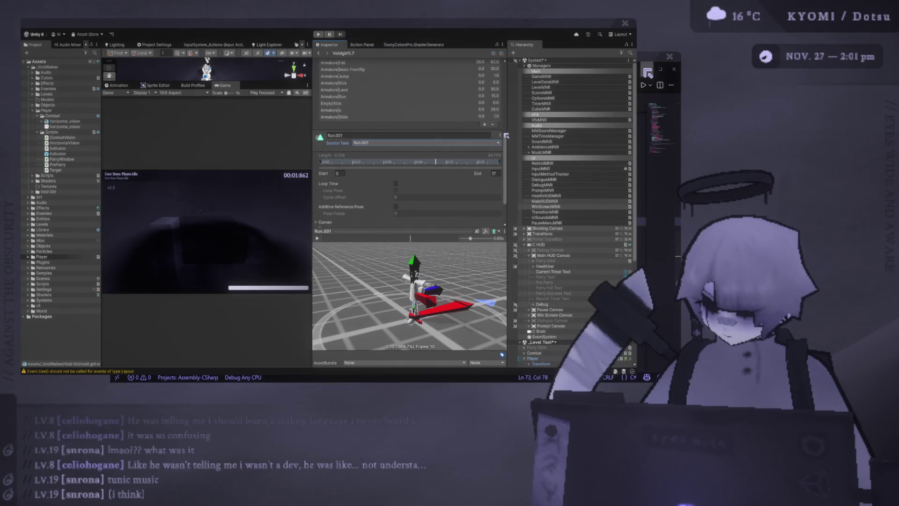
left_click(484, 125)
Base the new clip on Armature|Backflip and play its preview close up
left_click(381, 149)
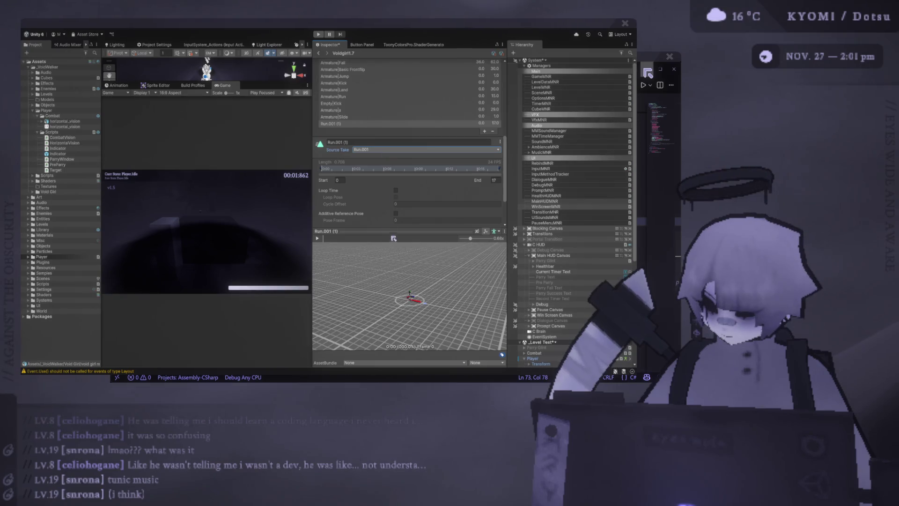
left_click(346, 236)
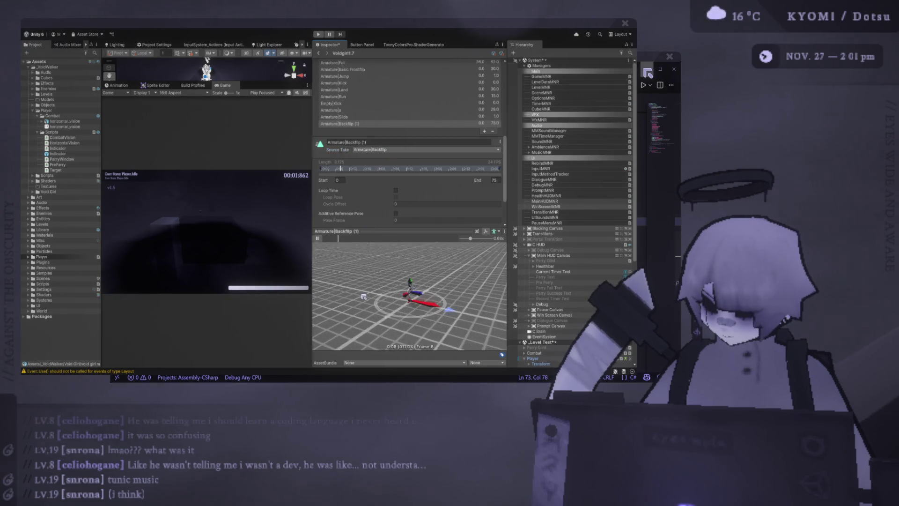
scroll(326, 247, "up", 8)
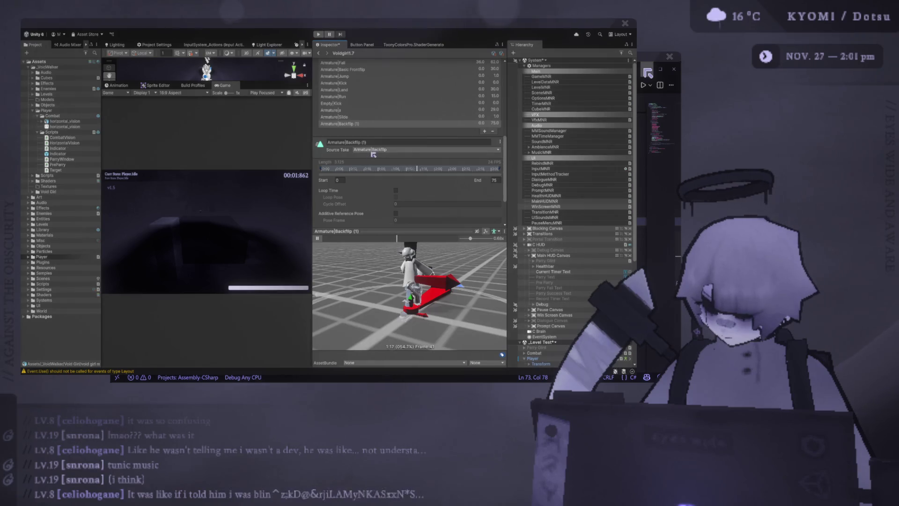
scroll(438, 306, "up", 8)
left_click_drag(439, 306, 326, 248)
left_click(317, 238)
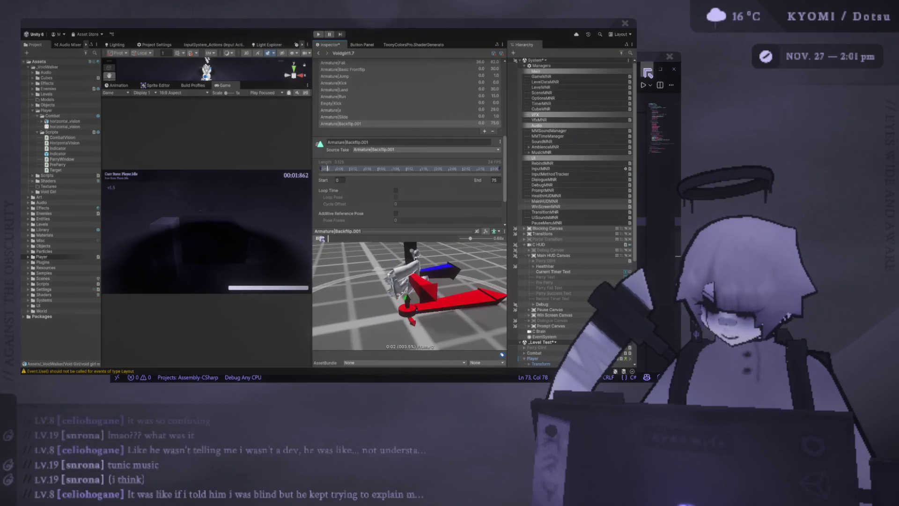
left_click(321, 239)
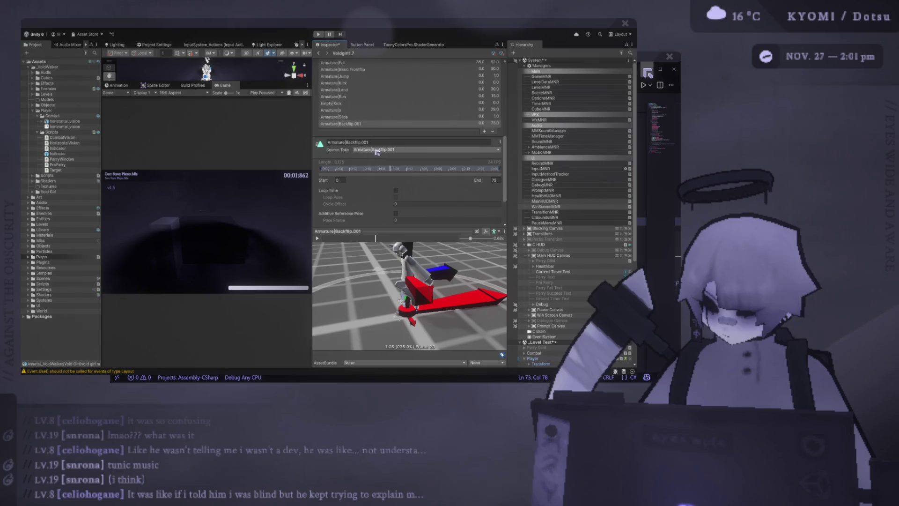
Try Armature|Backflip.002 as source take, then revert it to Armature|a
left_click(401, 221)
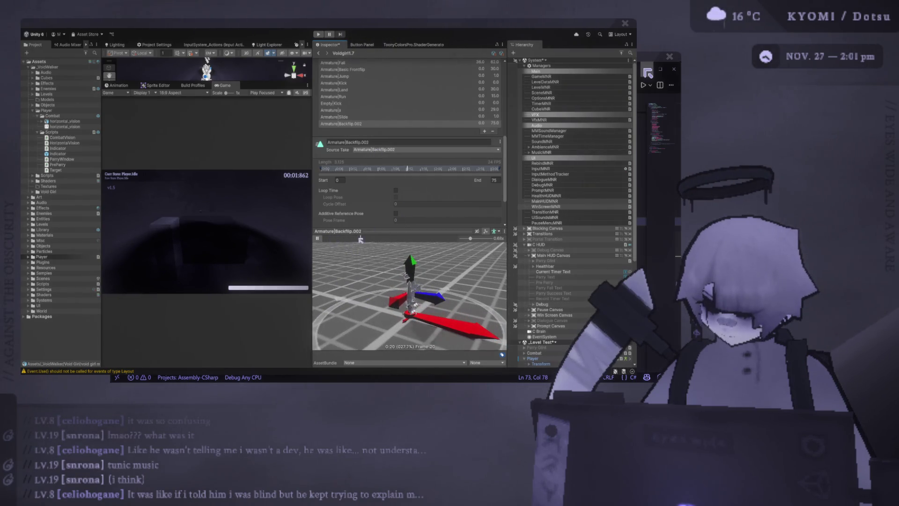
left_click(319, 240)
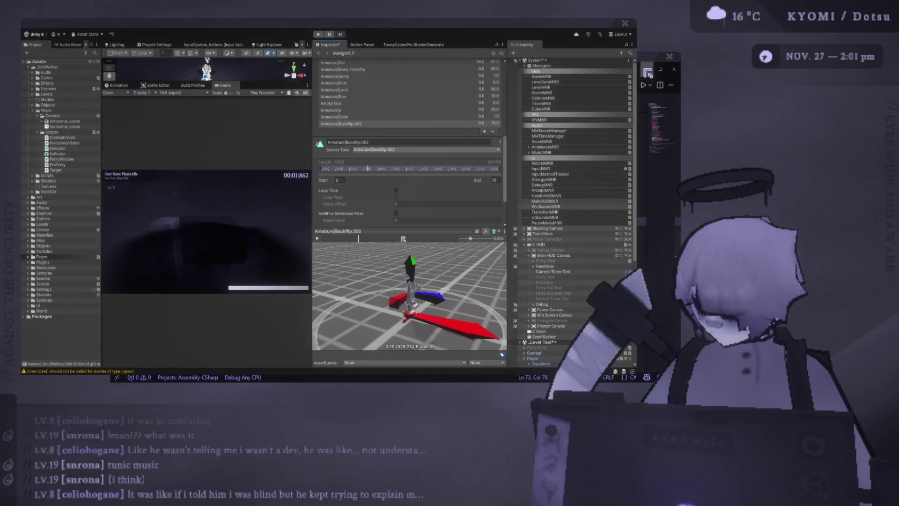
key("ctrl+z")
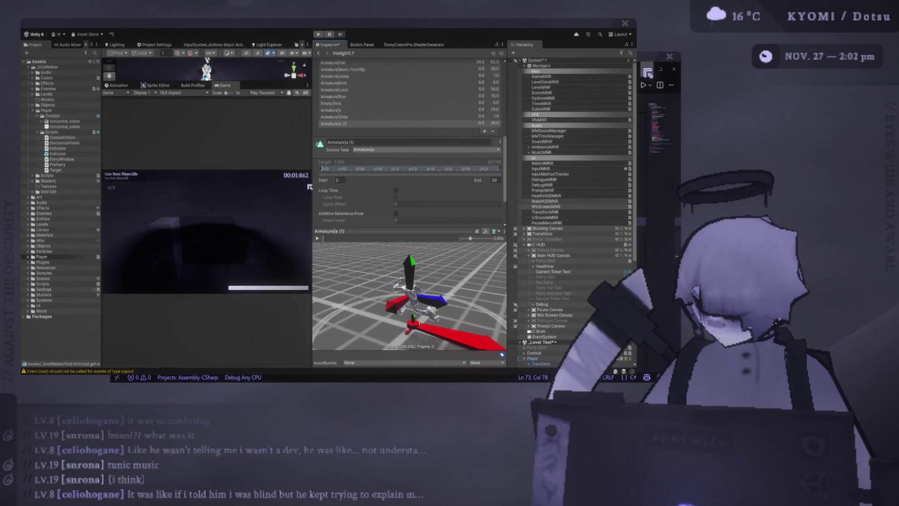
Widen the Game view, enlarge the Scene view above it, and select the Enter Portal object
left_click_drag(309, 187, 455, 185)
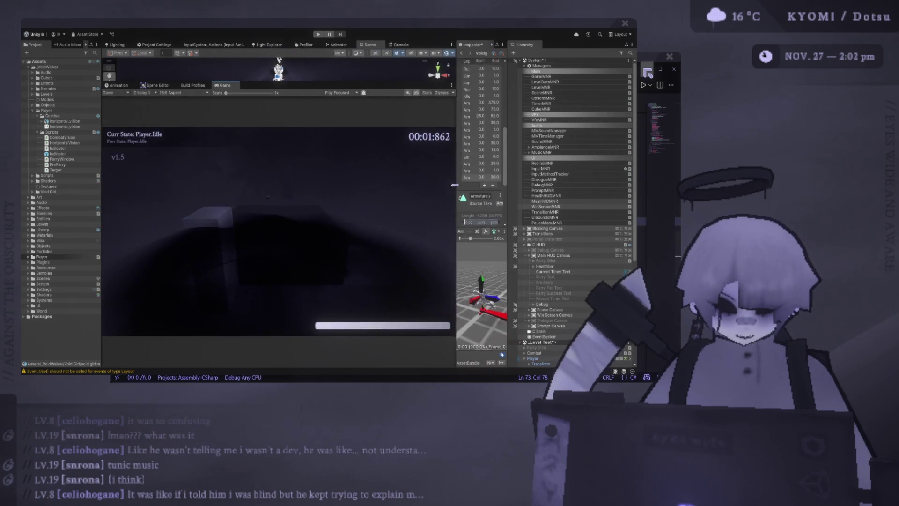
left_click_drag(260, 86, 260, 189)
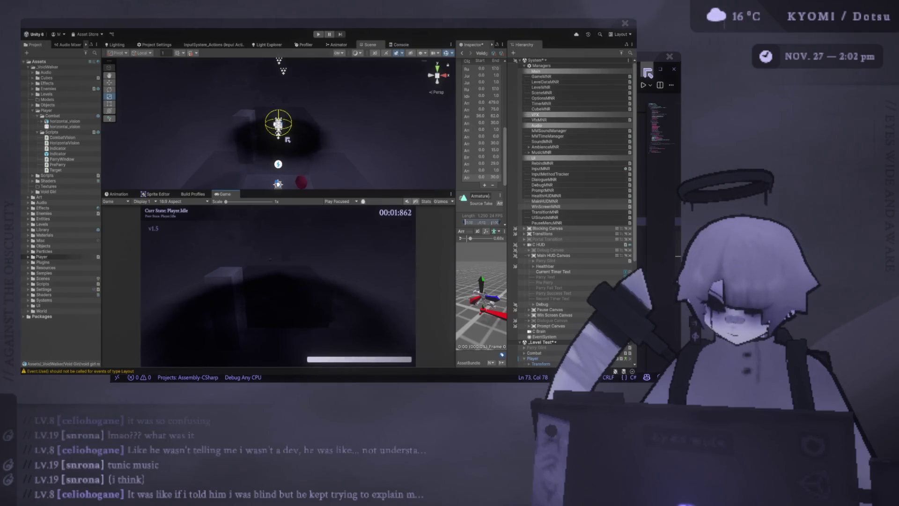
left_click_drag(288, 139, 281, 148)
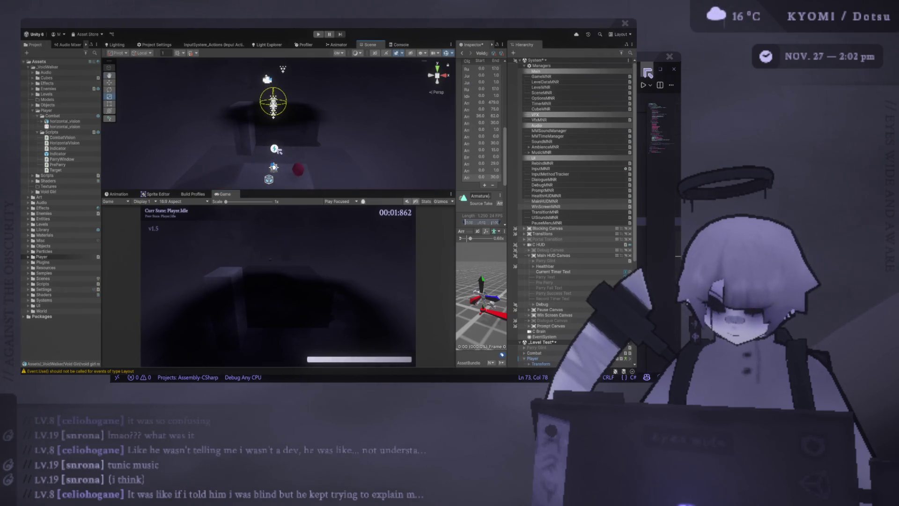
left_click(273, 109)
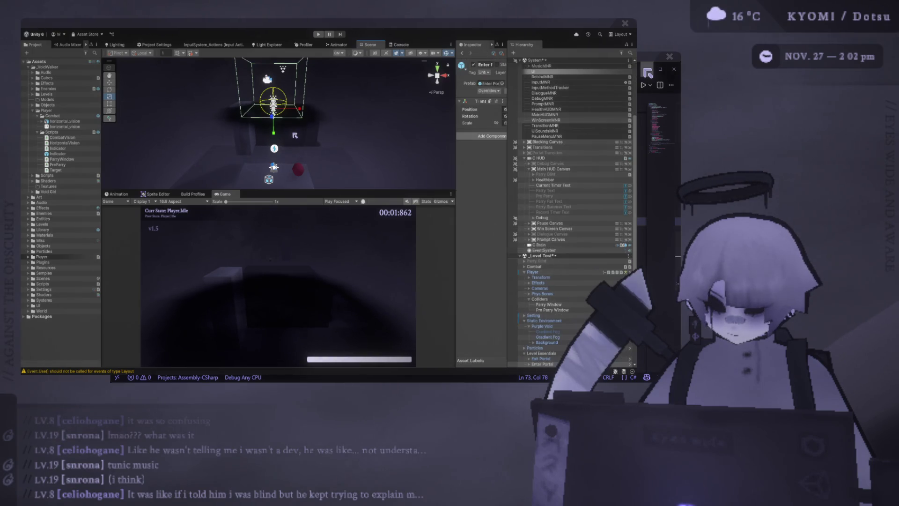
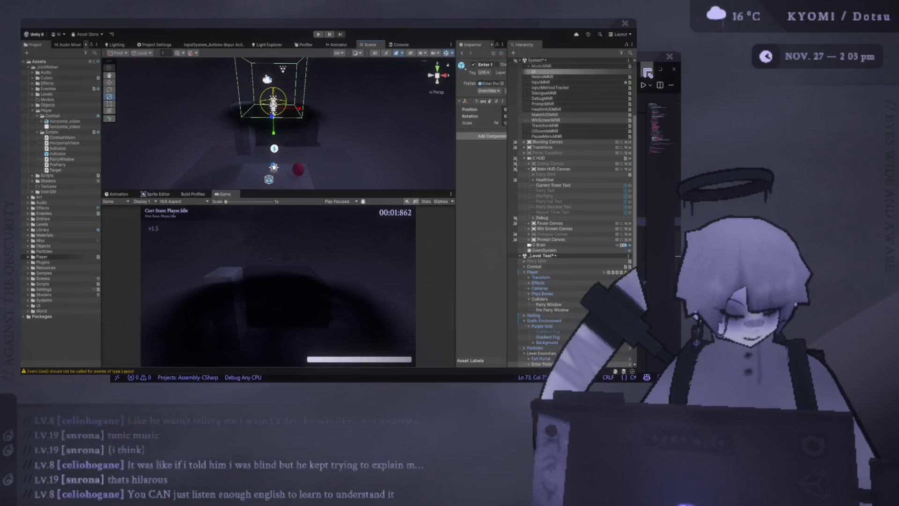
Enlarge the Scene view over the Game view, select Enter Portal, and collapse the C HUD group
left_click_drag(281, 190, 281, 256)
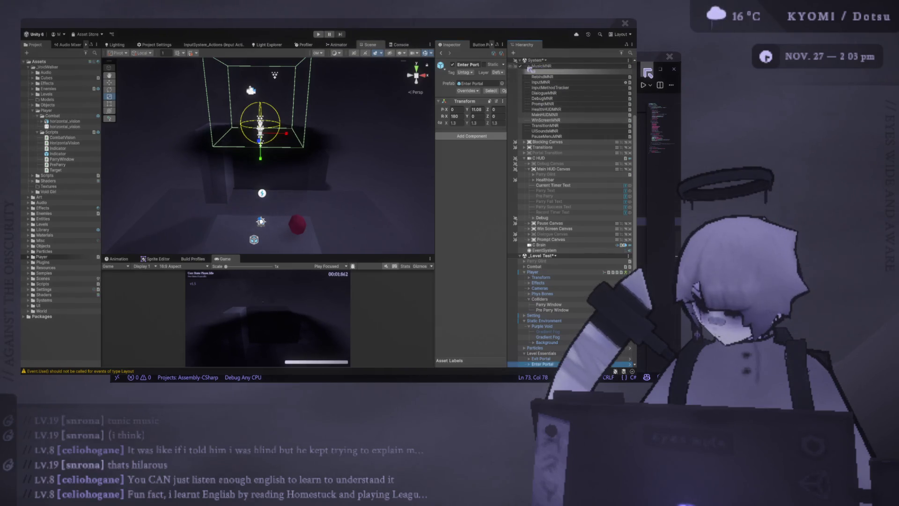
left_click(539, 70)
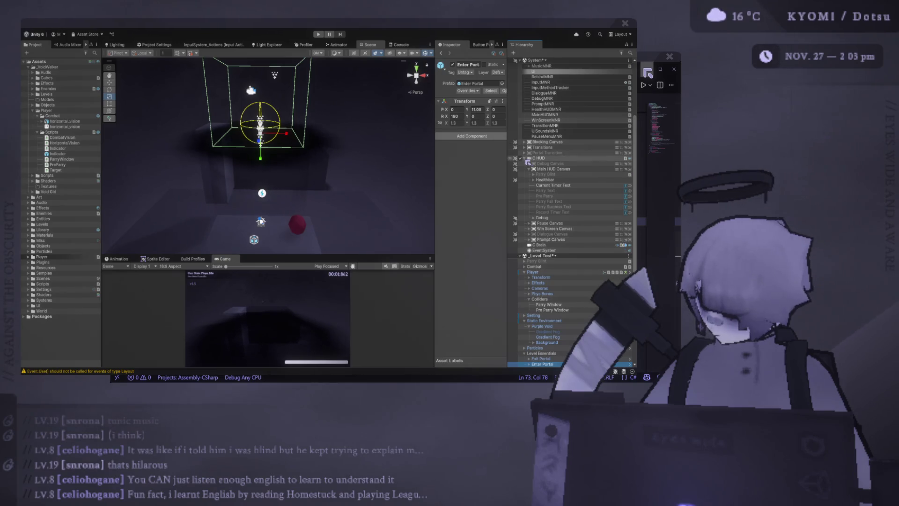
left_click(525, 158)
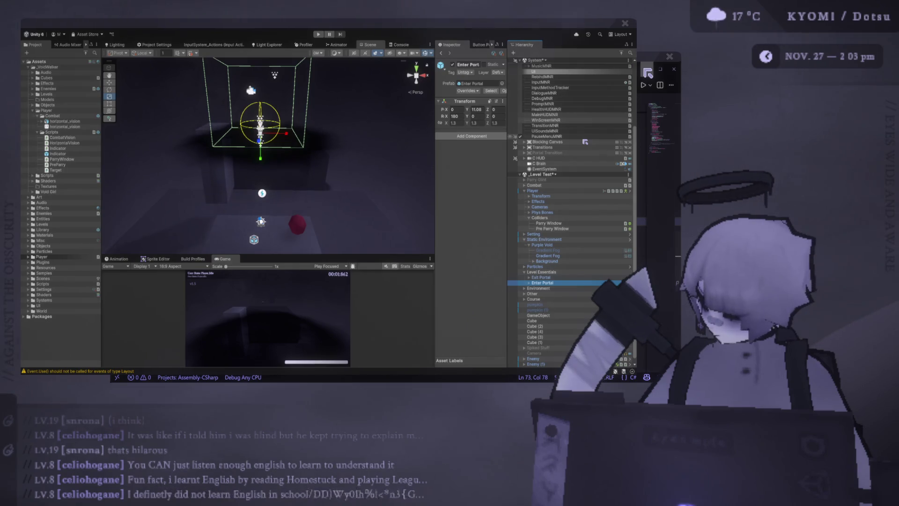
Select the MusicMNR manager and widen the Inspector to show its Music MNR script
left_click(571, 66)
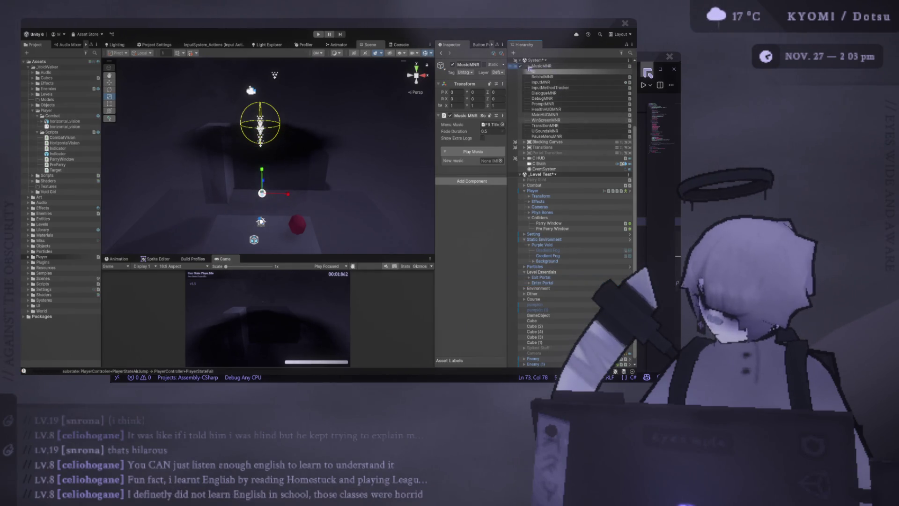
key("Right")
key("Left")
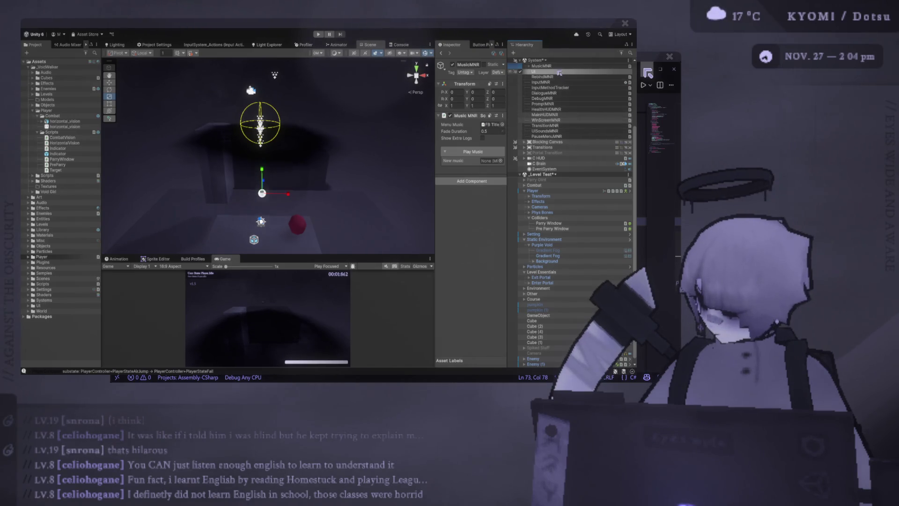
left_click_drag(435, 118, 373, 121)
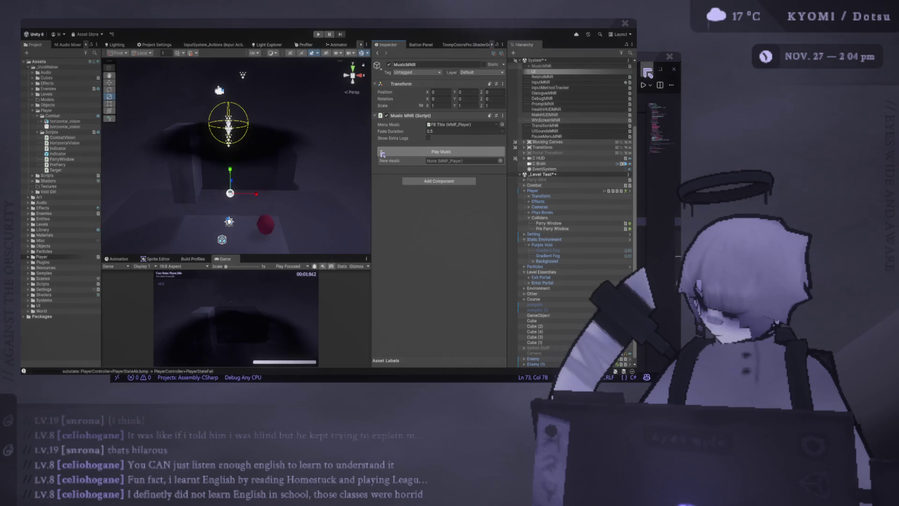
Test the FB Title menu music with Play Music, pause the game, and check MusicMNR's children
left_click(382, 154)
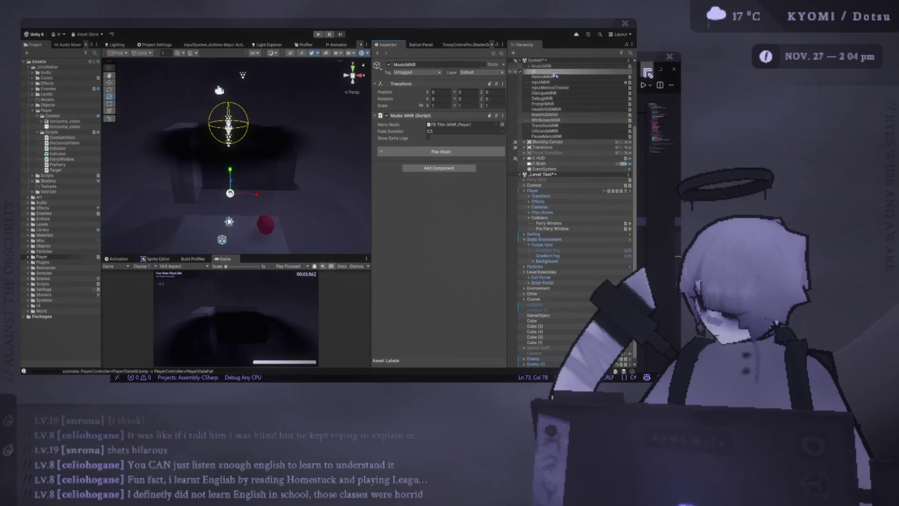
left_click(327, 34)
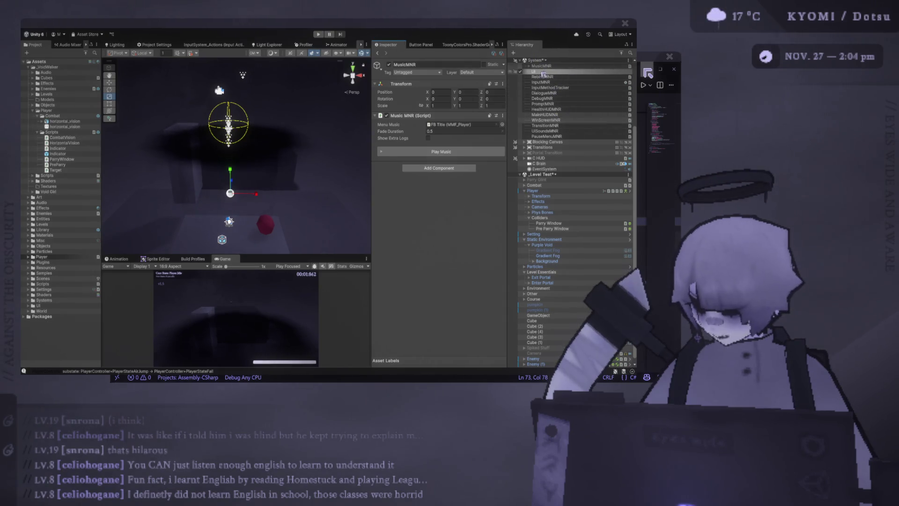
left_click(530, 67)
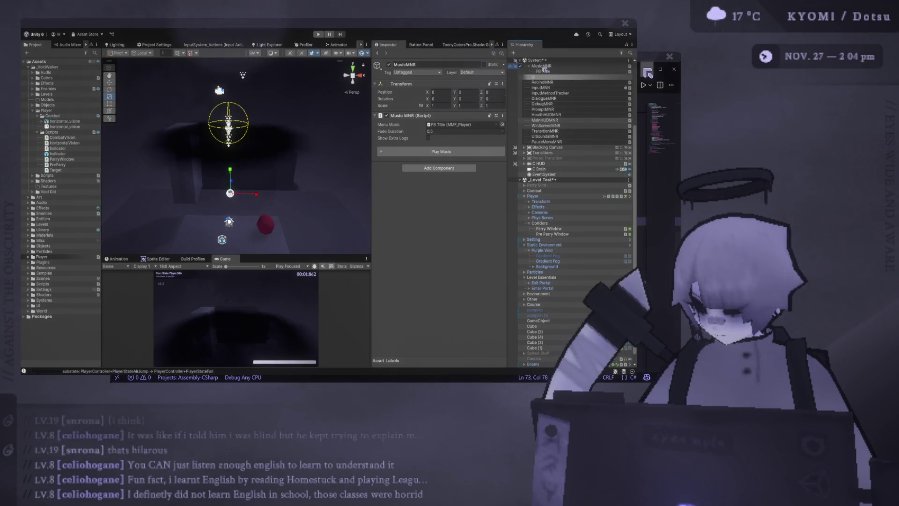
left_click(530, 67)
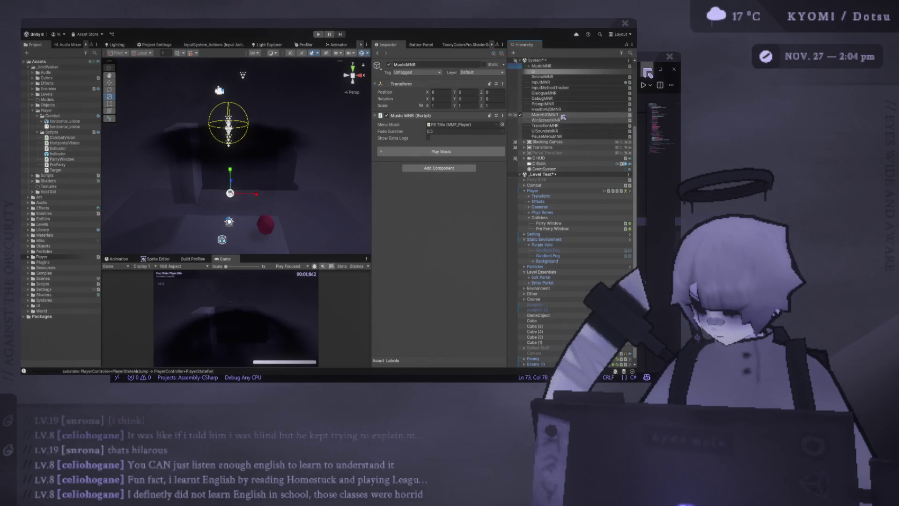
Search the Project for 'soundMNR' and inspect the SoundMNR script asset
left_click(96, 52)
type("sou")
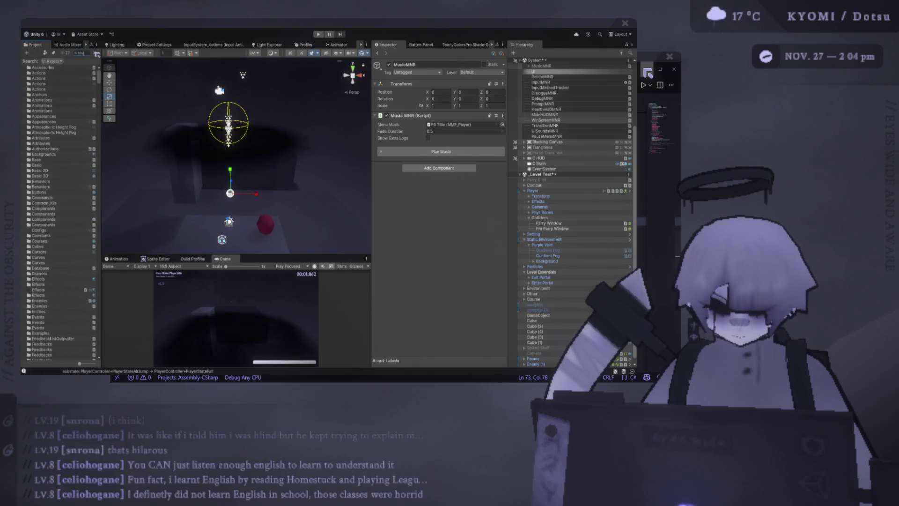
type("ndMNR")
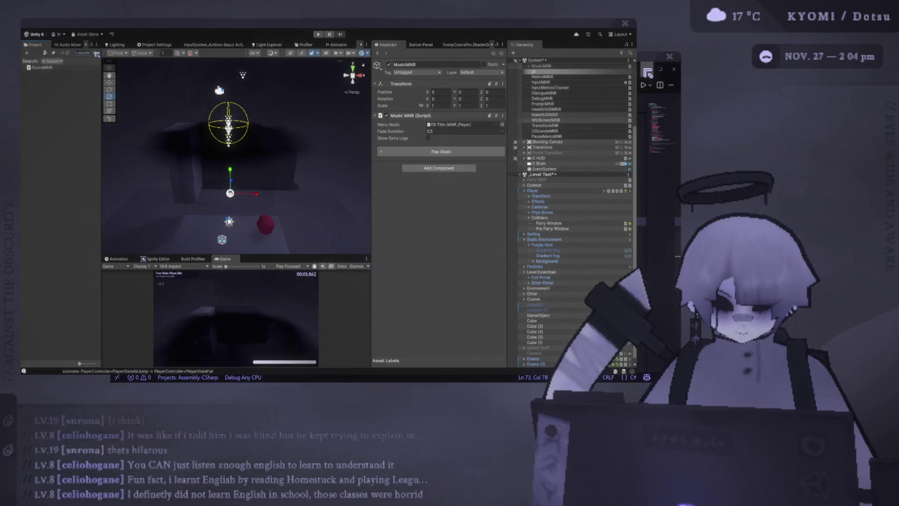
left_click(42, 67)
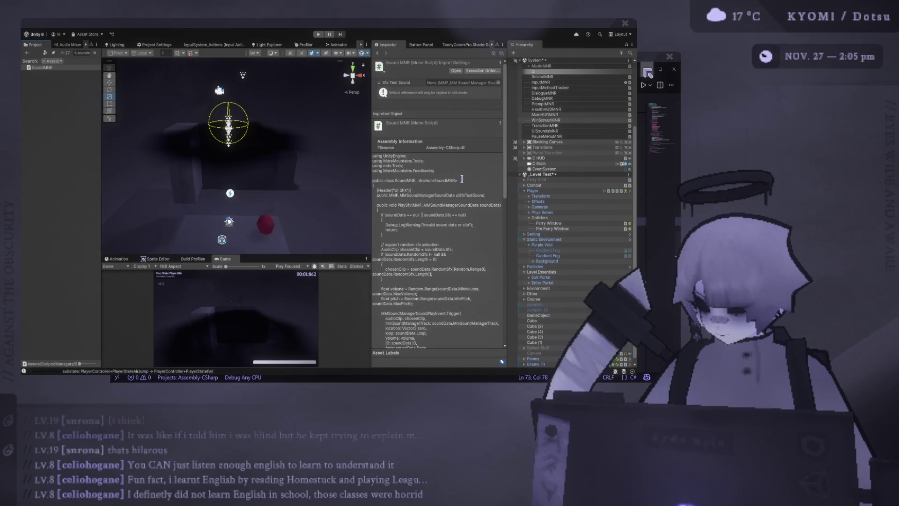
scroll(462, 179, "down", 3)
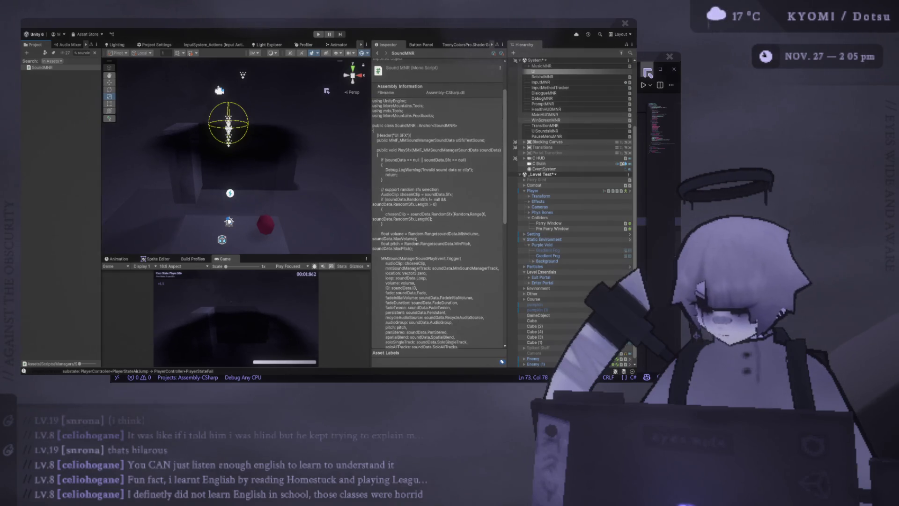
left_click(327, 91)
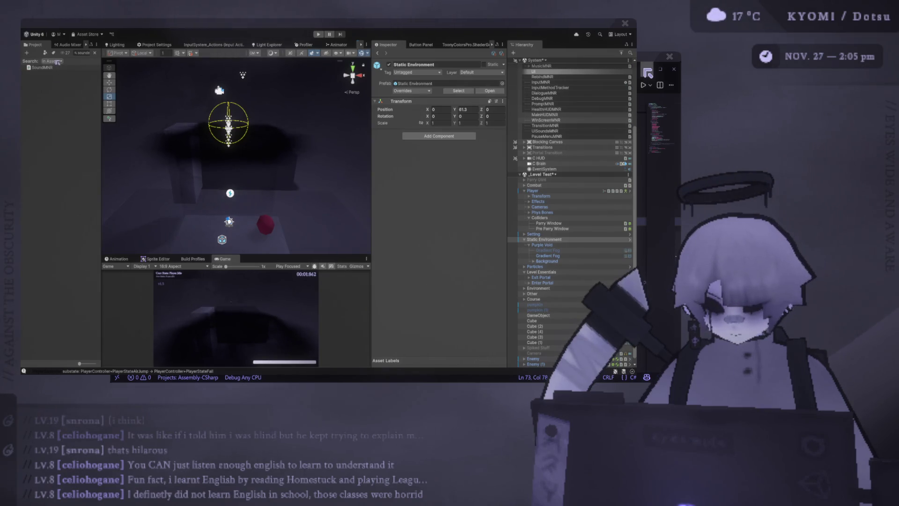
left_click(51, 67)
Open SoundMNR.cs in Visual Studio Code and scroll to its PlaySfx method
double_click(50, 68)
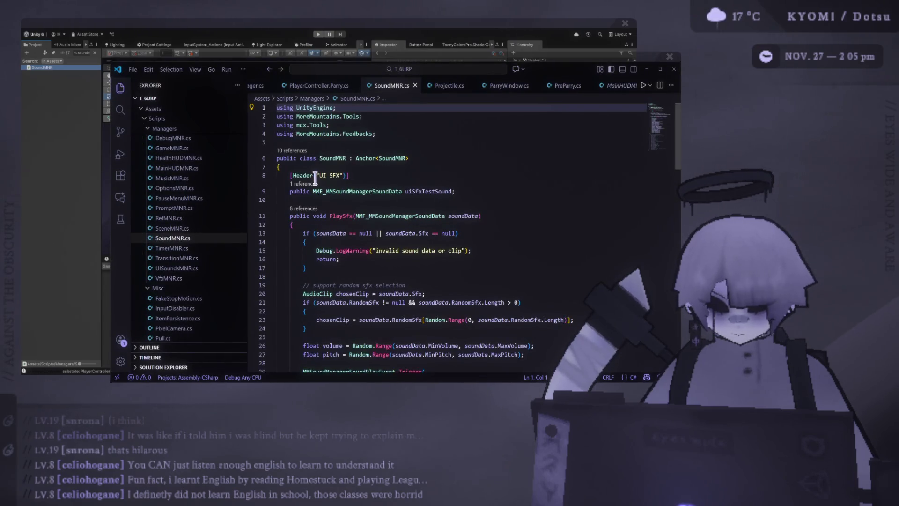
scroll(315, 184, "down", 1)
scroll(315, 184, "down", 3)
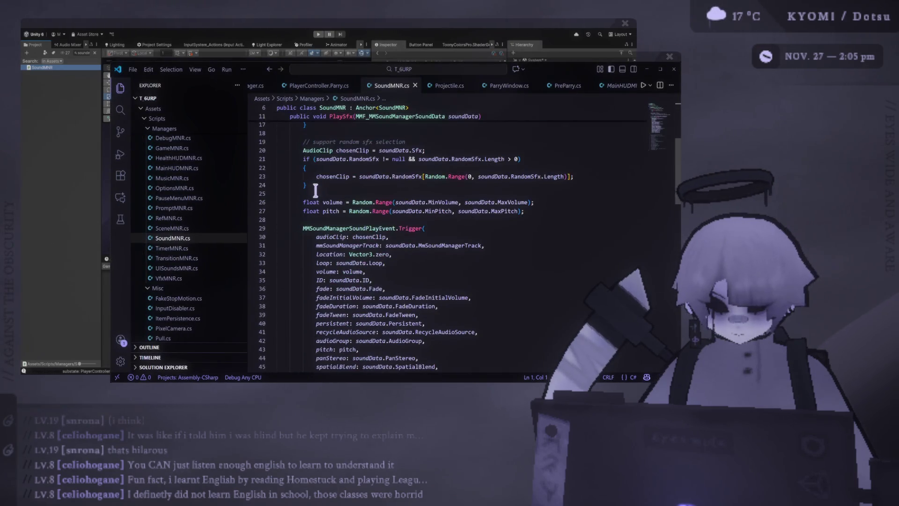
scroll(315, 189, "down", 5)
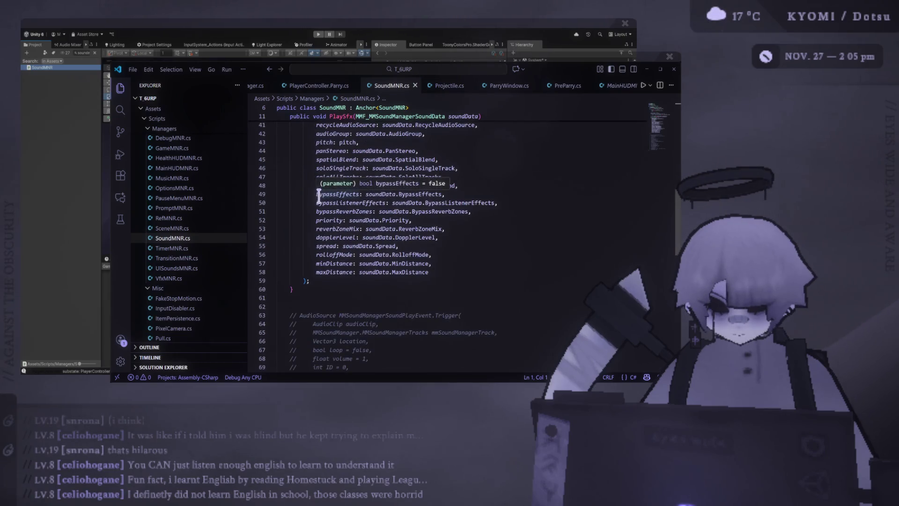
scroll(327, 201, "up", 2)
scroll(328, 199, "up", 7)
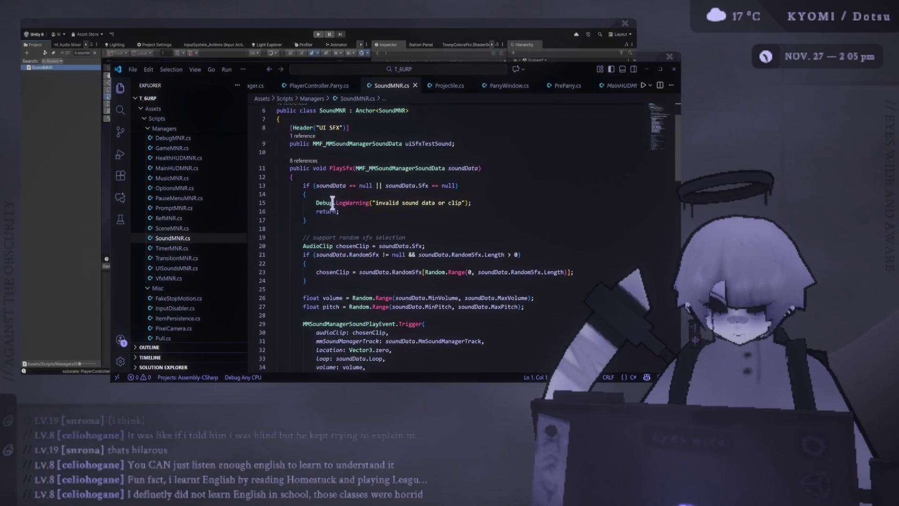
Peek at PlaySfx's references, view the UISoundsMNR.cs call, then close the peek and minimize VS Code
left_click(311, 162)
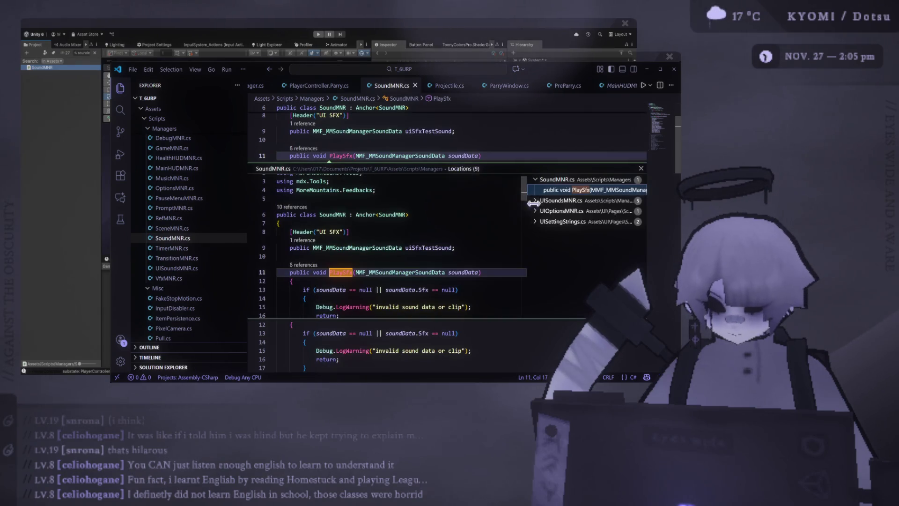
left_click(540, 223)
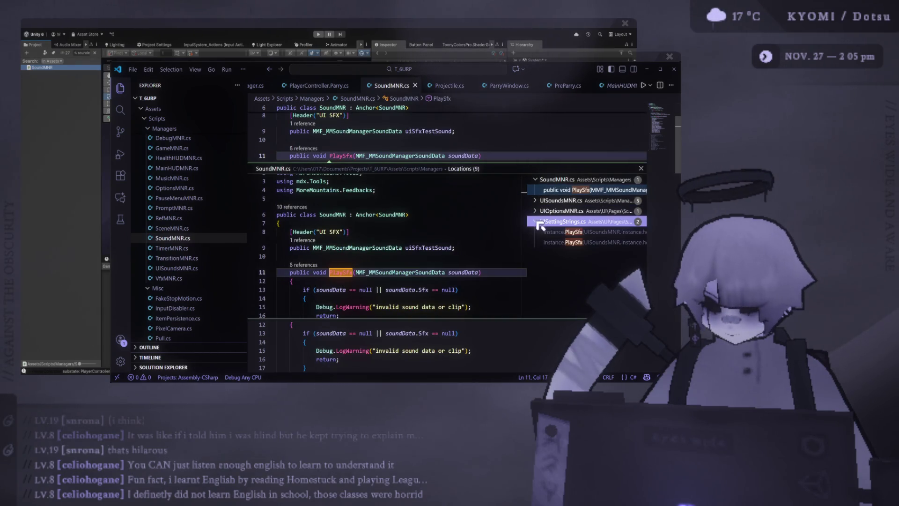
left_click(537, 223)
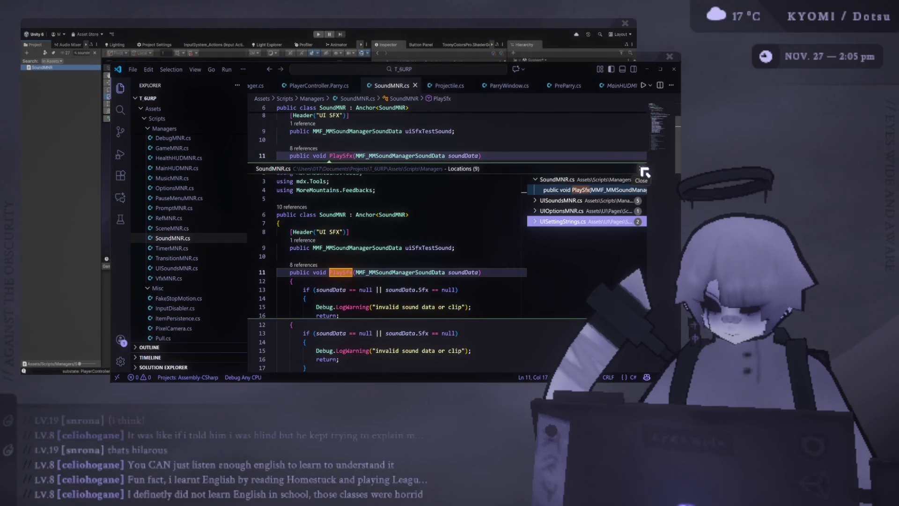
left_click(534, 223)
left_click(585, 211)
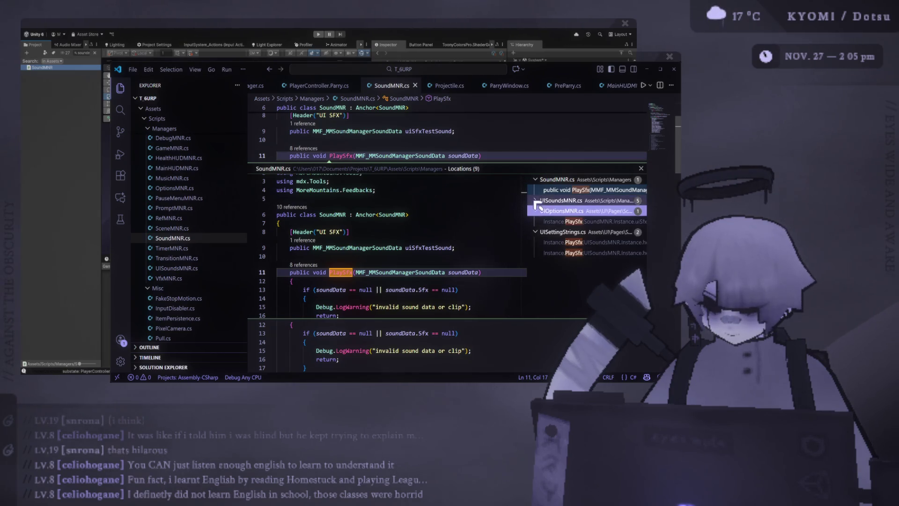
left_click(629, 201)
left_click(641, 168)
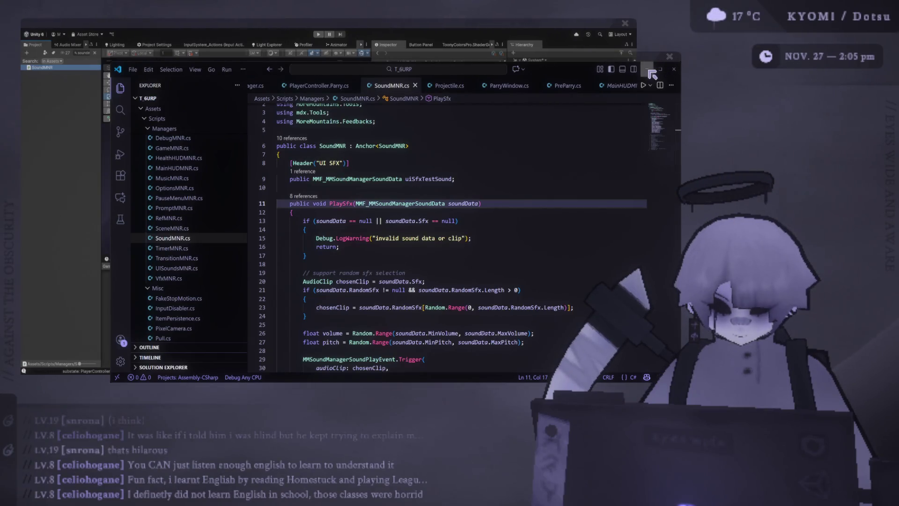
left_click(650, 72)
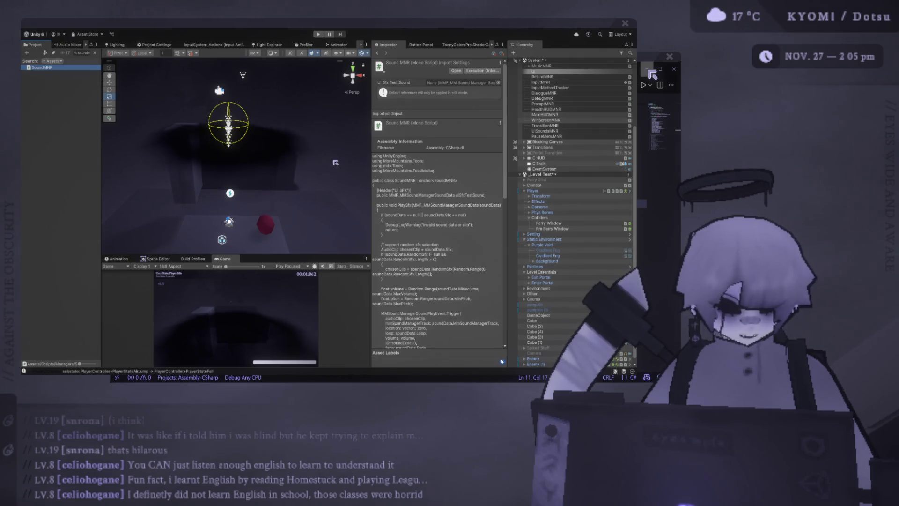
Widen the Scene and Game views and the Inspector while narrowing the Hierarchy
left_click_drag(371, 155, 407, 149)
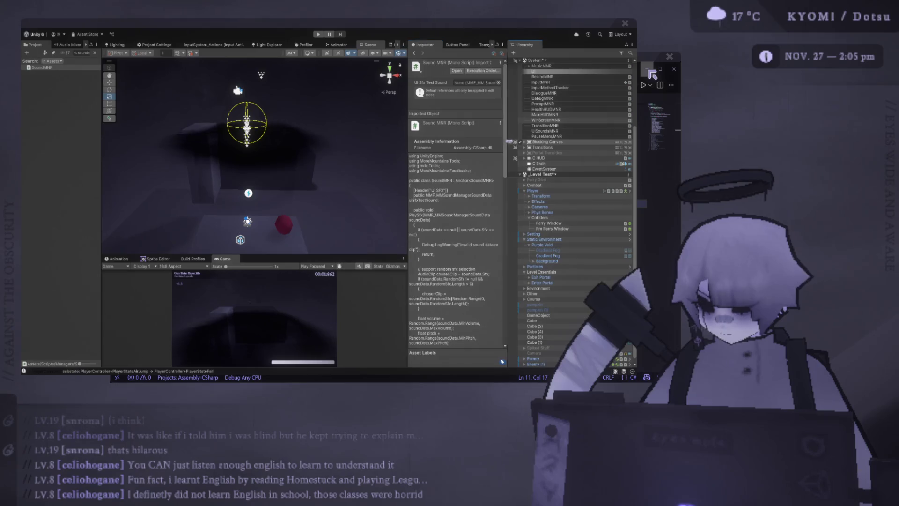
left_click_drag(509, 141, 529, 142)
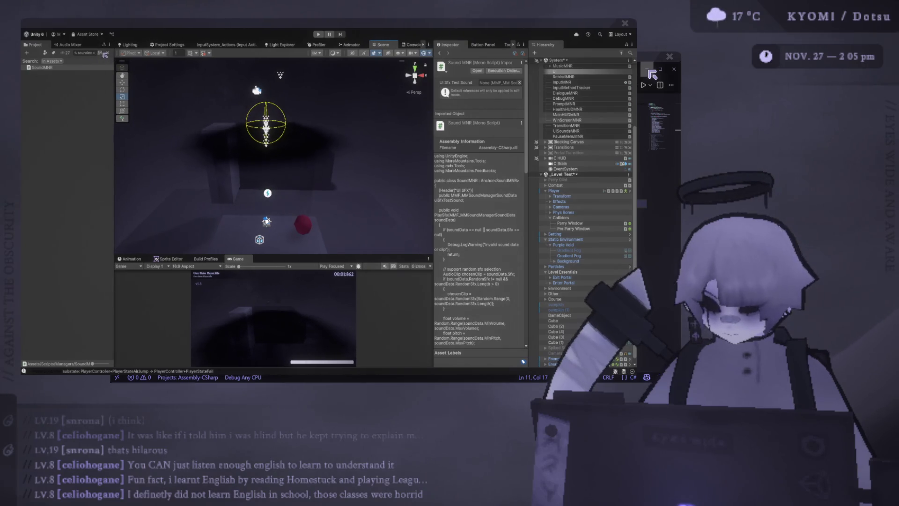
Clear the Project search and inspect the UISoundsMNR object's sound fields
left_click(100, 53)
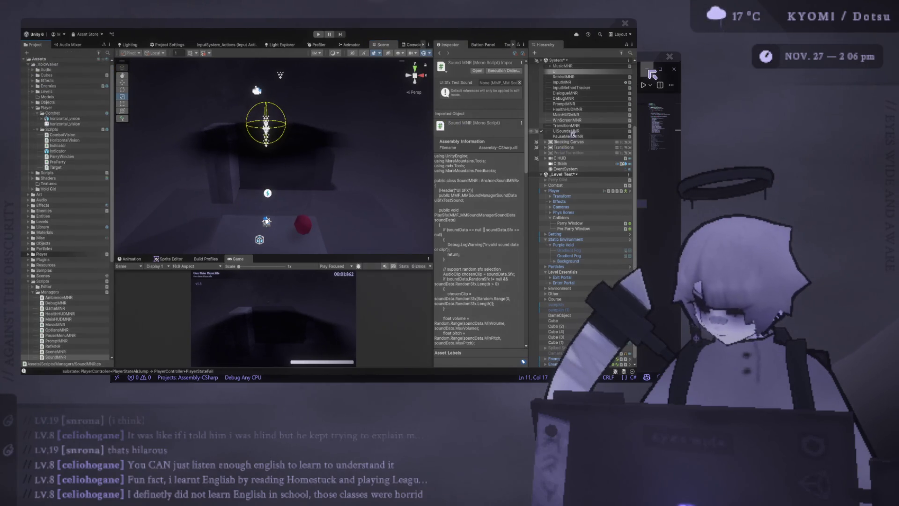
left_click(568, 131)
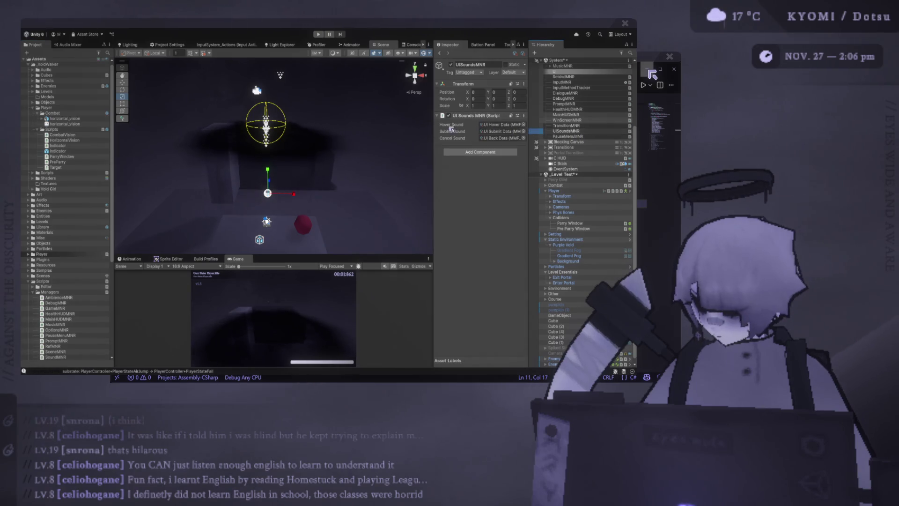
left_click_drag(437, 127, 408, 127)
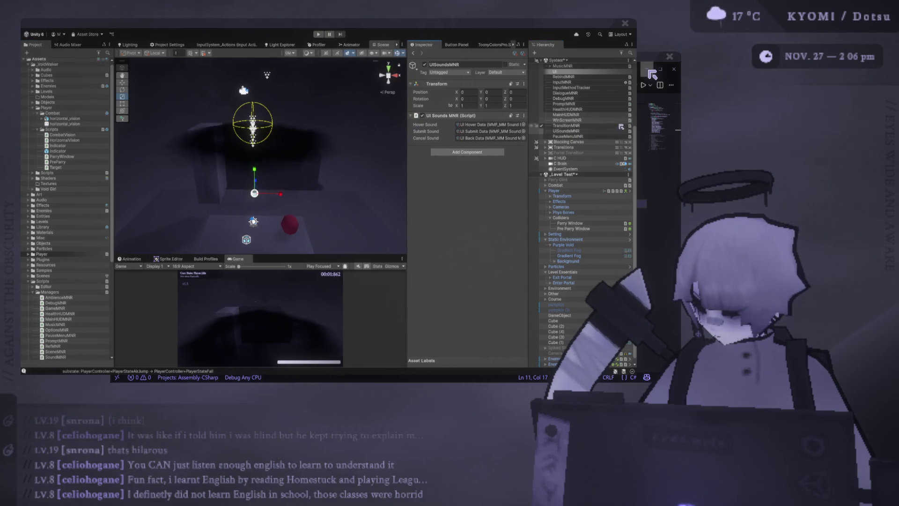
Review PauseMenuMNR, WinScreenMNR and MainHUDMNR in the Inspector, ending on the parry text fields
left_click(585, 136)
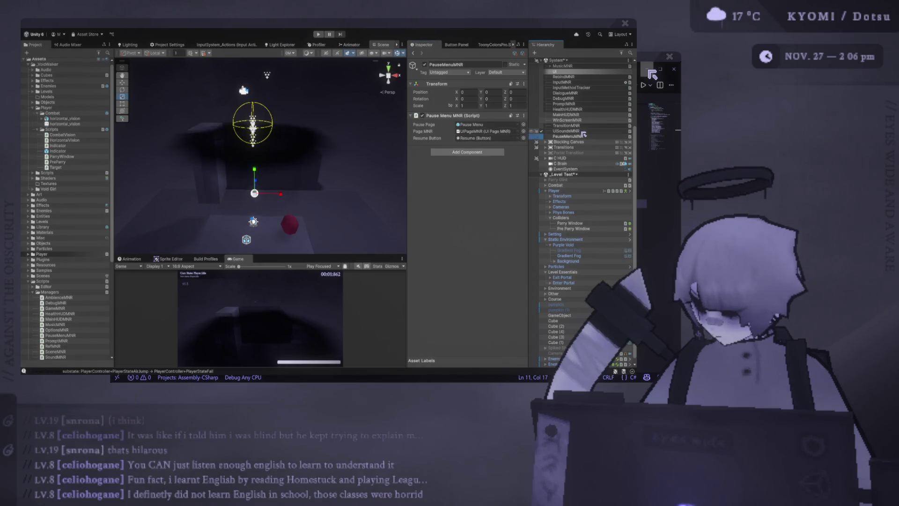
left_click(581, 126)
left_click(579, 120)
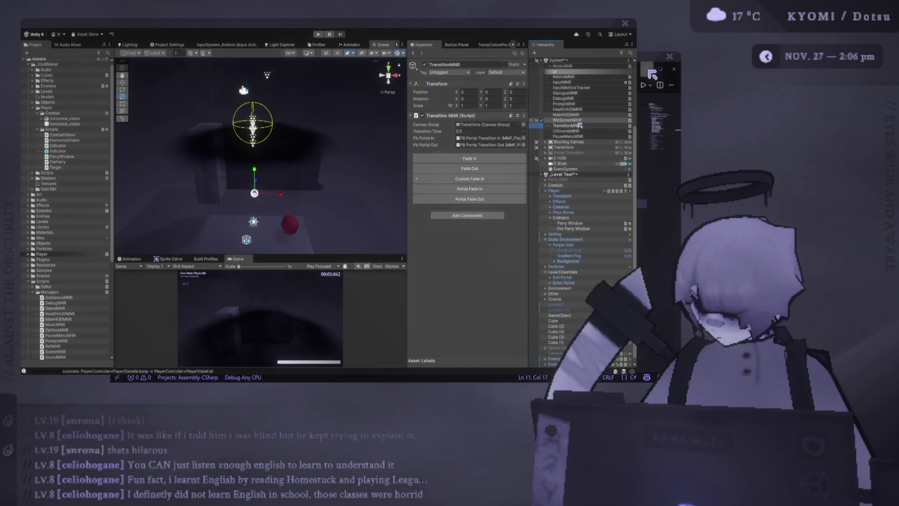
left_click(579, 115)
left_click(631, 52)
left_click(630, 52)
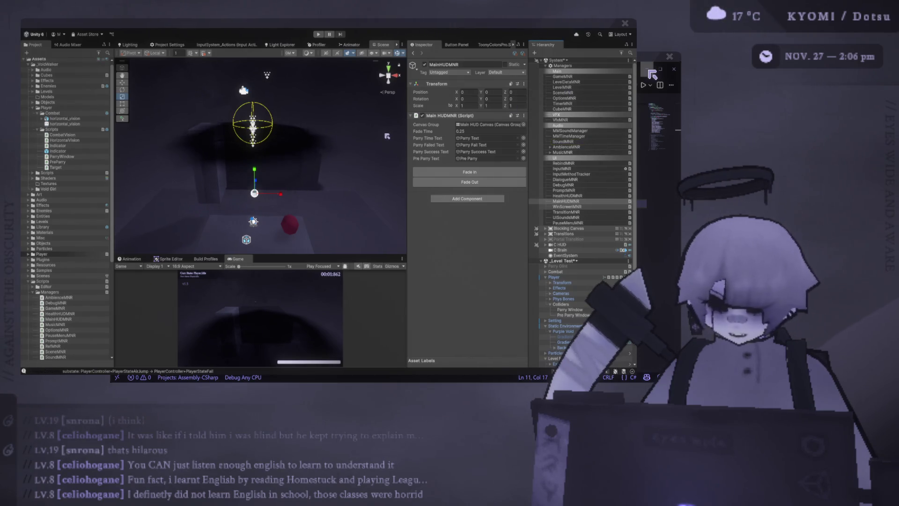
Select SoundMNR to show its UI SFX test sound, UI Sfx Volume Tester, in a widened Inspector
scroll(578, 125, "down", 3)
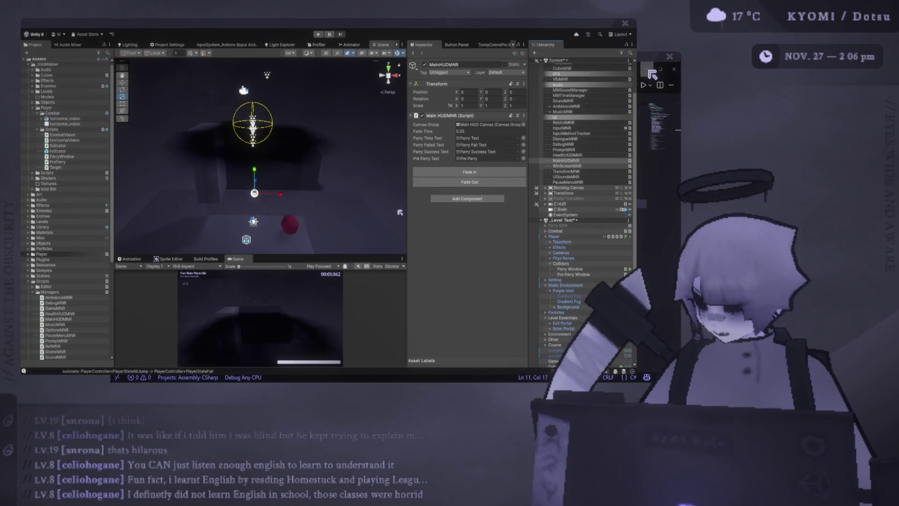
scroll(582, 178, "up", 3)
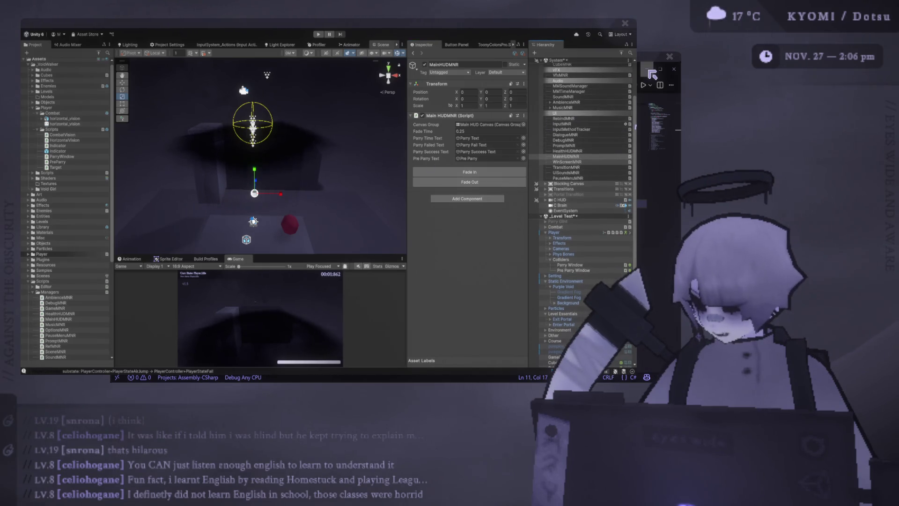
scroll(582, 178, "up", 2)
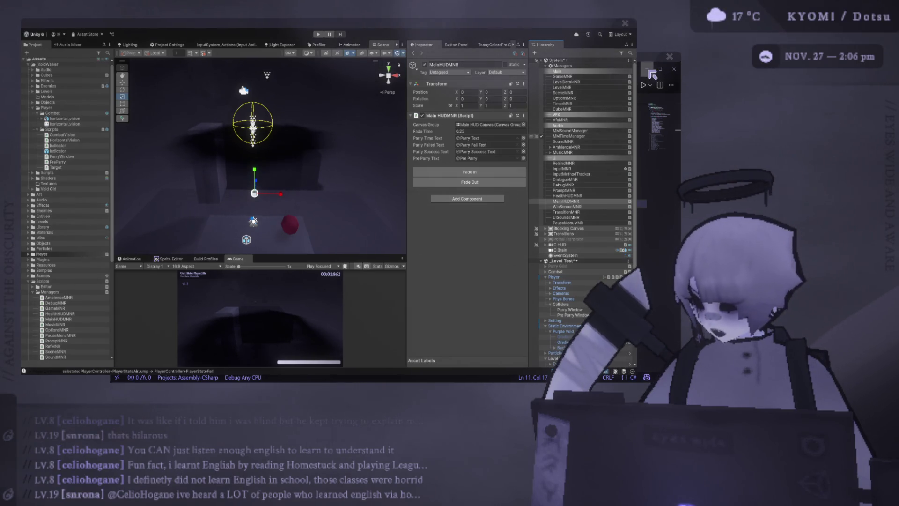
left_click(563, 141)
left_click_drag(407, 123, 368, 124)
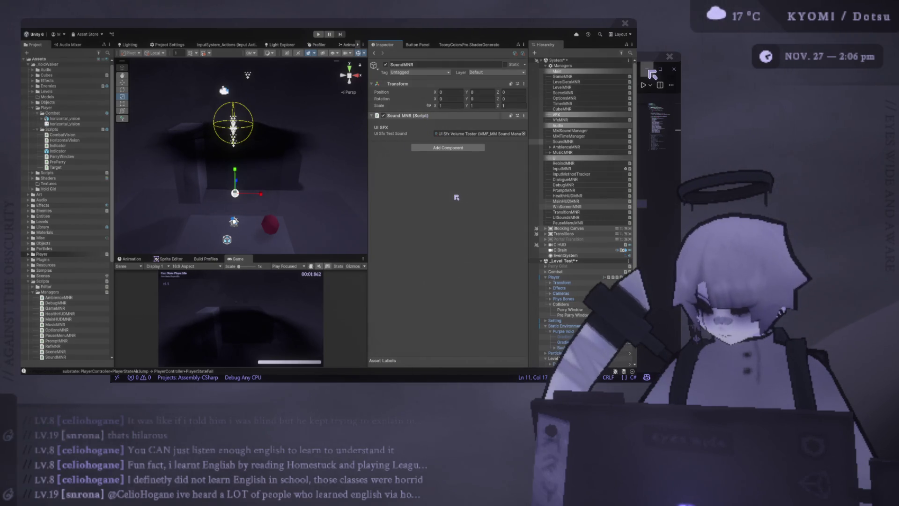
key("alt+Tab")
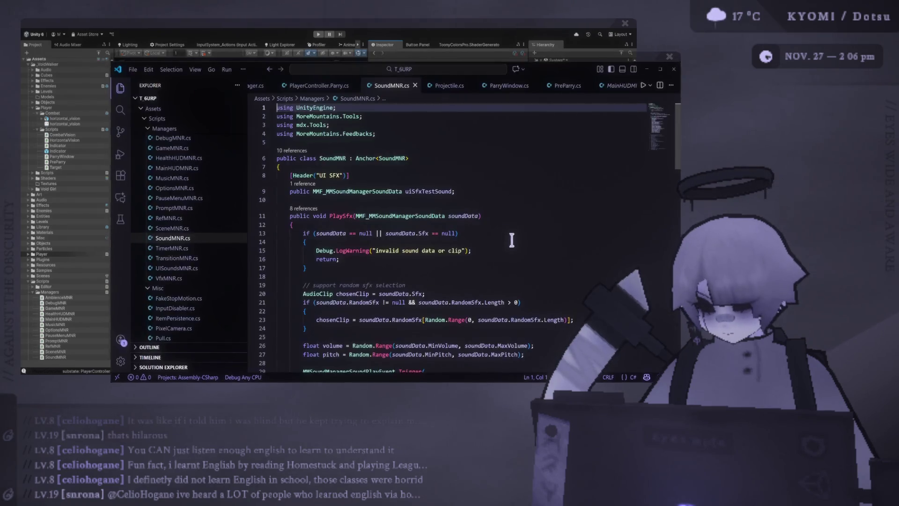
Check the uiSfxTestSound declaration on line 9, then return to Unity to locate UI Sfx Volume Tester
left_click(481, 190)
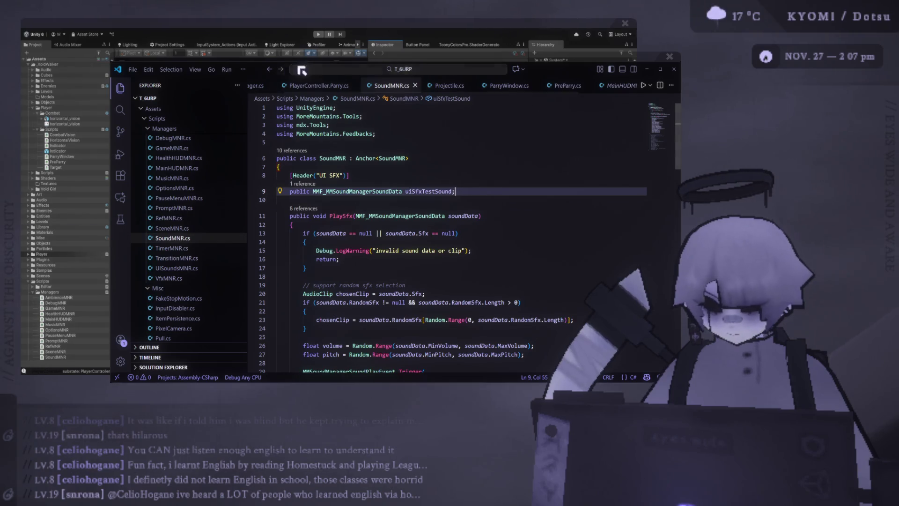
key("alt+Tab")
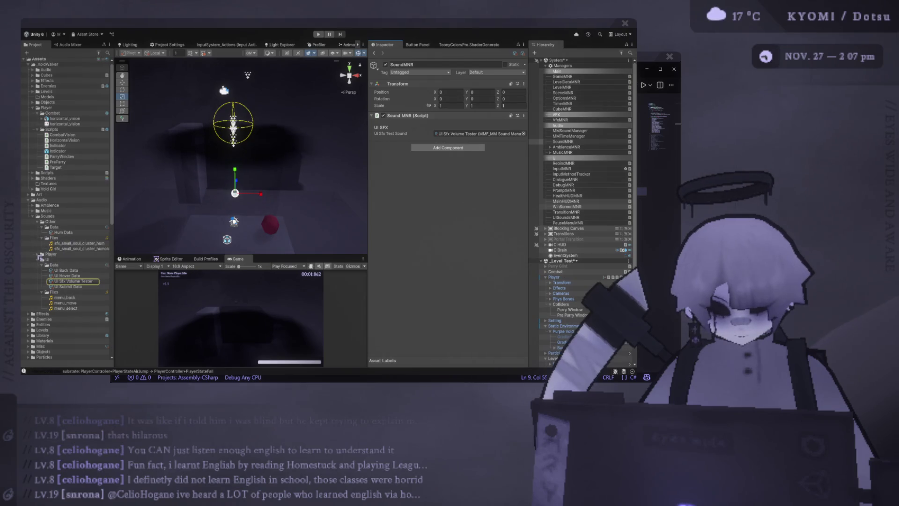
Expand the player sounds folder to browse data like Reflect Data, then return to VS Code
left_click(37, 254)
scroll(67, 264, "down", 2)
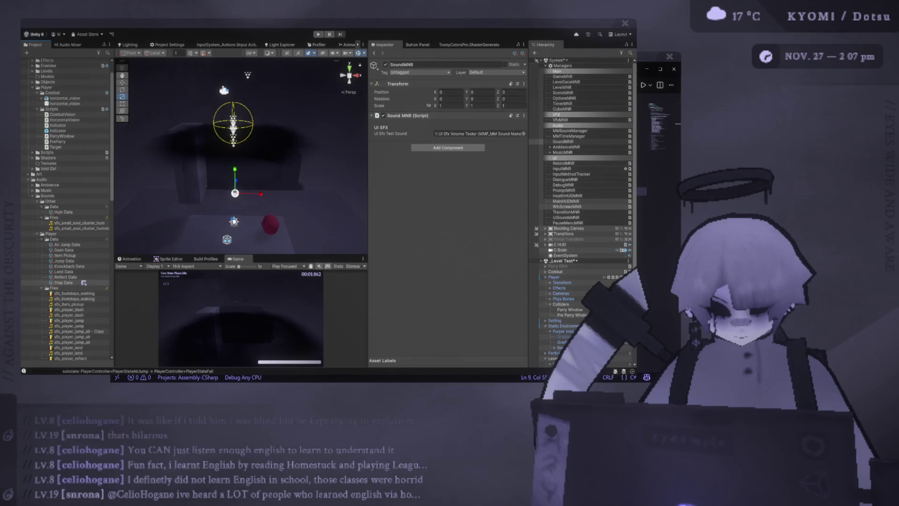
key("alt+Tab")
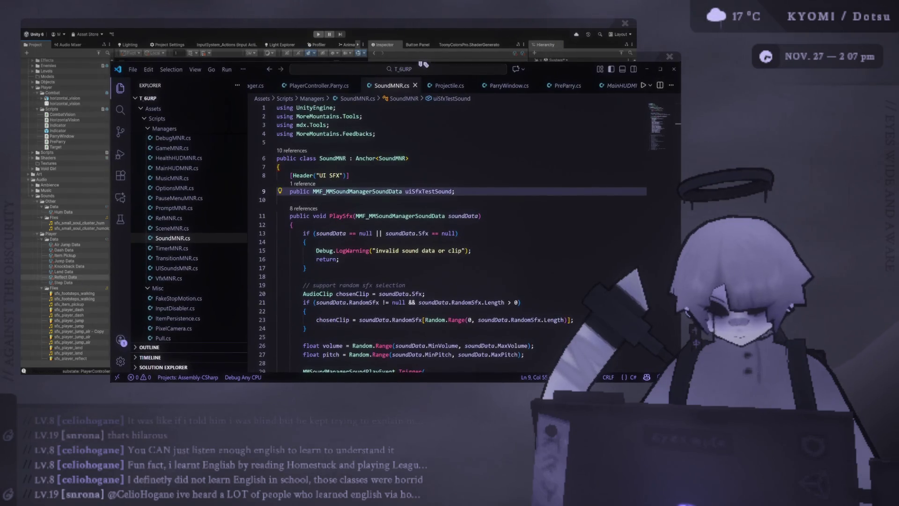
Add two uiHoverSound field declarations, delete the UI SFX header, and save SoundMNR.cs
key("Return")
type("public")
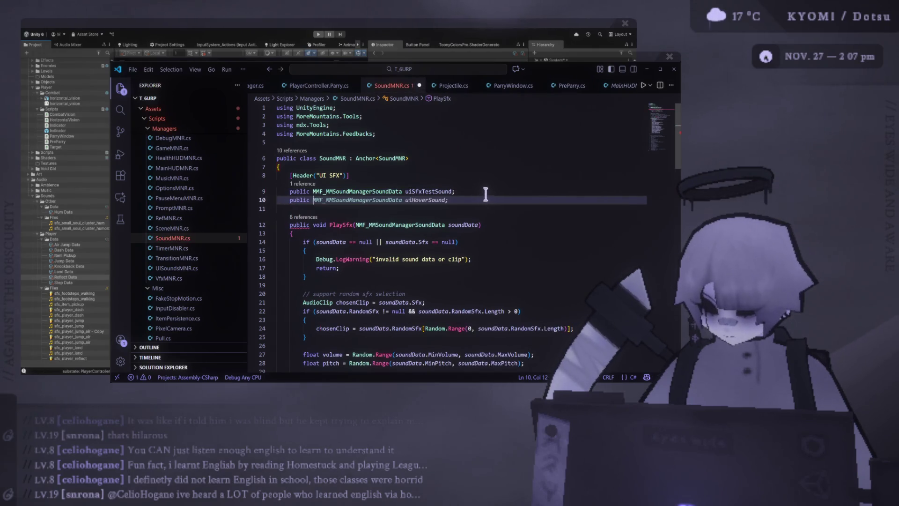
key("Tab")
left_click_drag(463, 207, 292, 207)
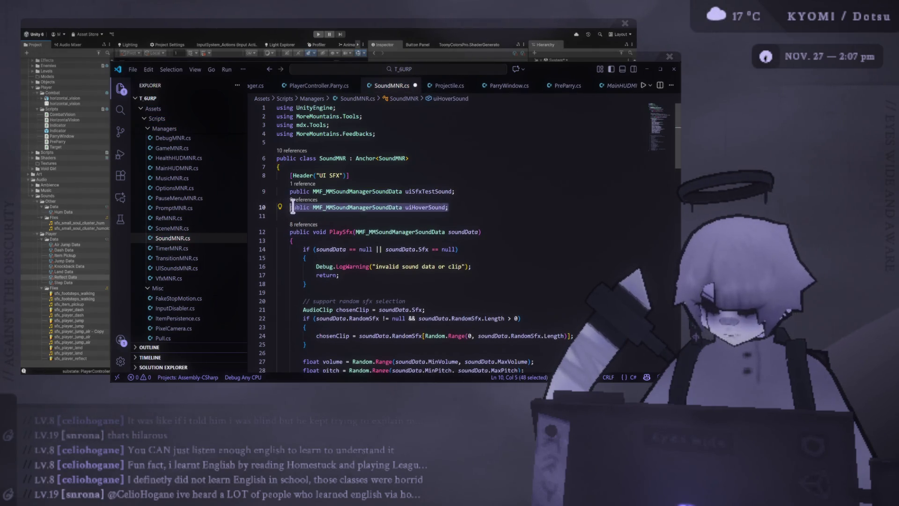
key("shift+alt+Down")
left_click_drag(349, 175, 265, 176)
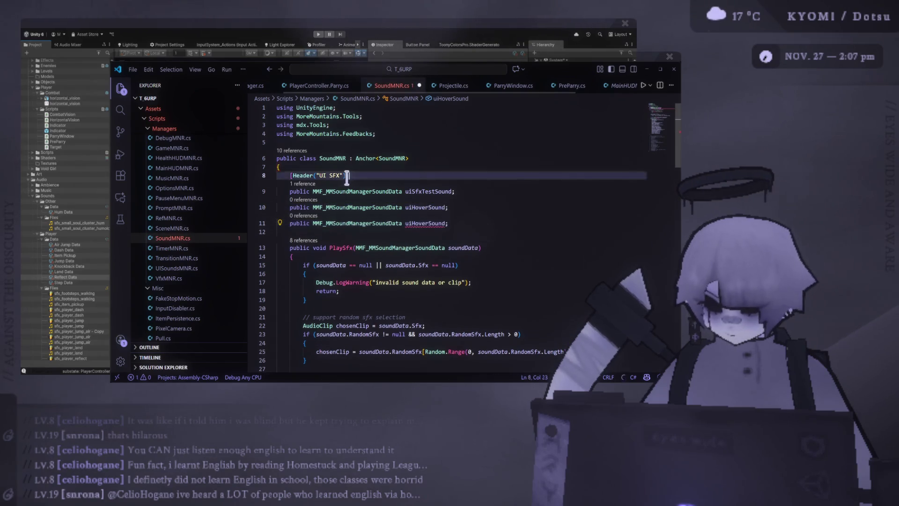
key("BackSpace")
key("BackSpace")
key("ctrl+s")
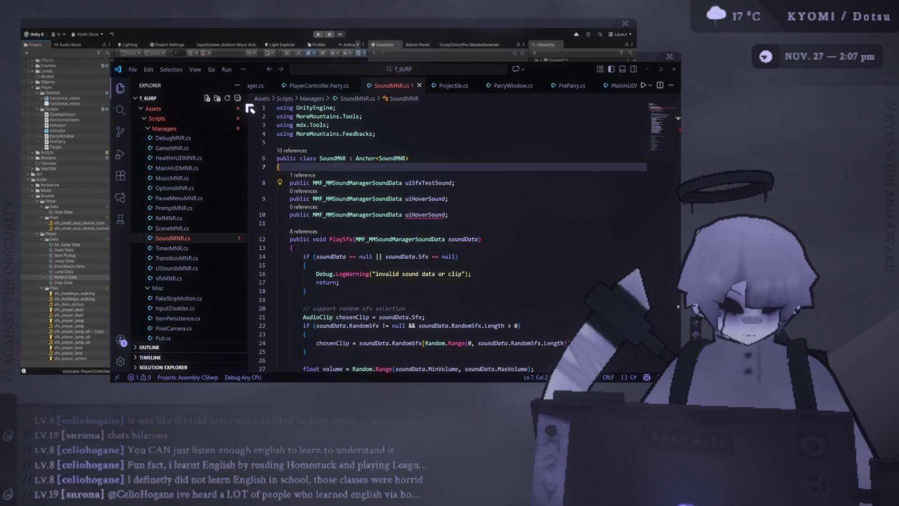
Rename the two new fields to preParrySound and parrySound
double_click(427, 199)
type("preParry")
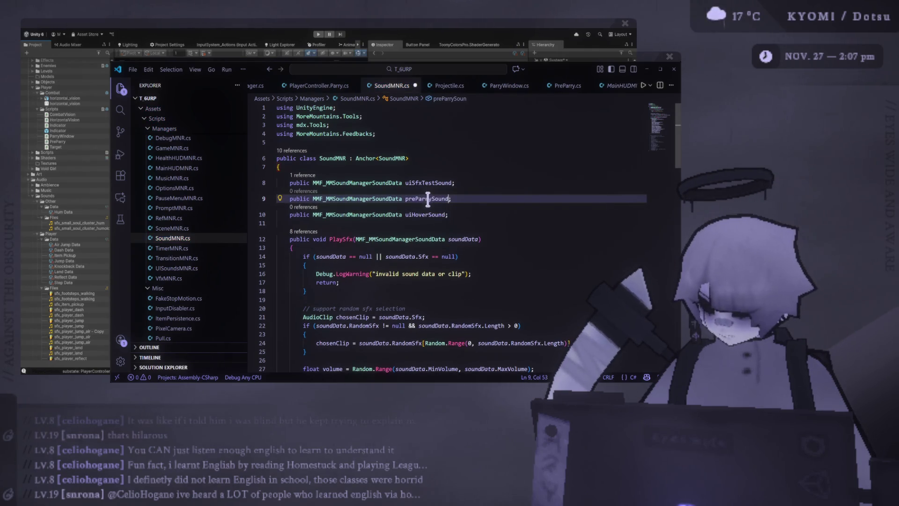
double_click(421, 214)
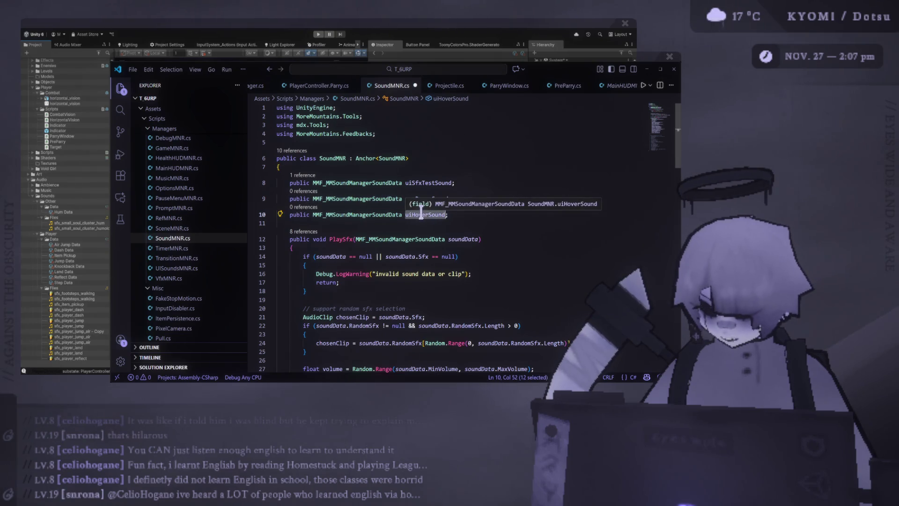
type("parrySou")
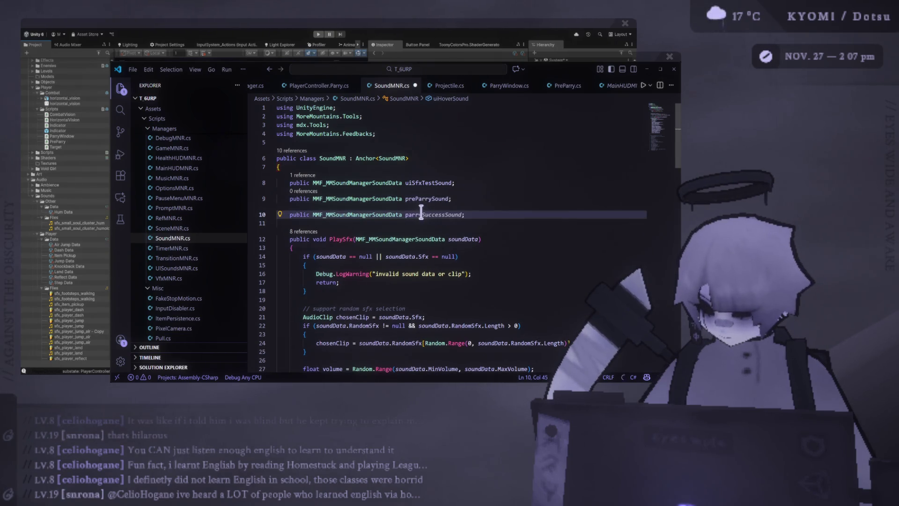
Rename the parrySound field to parrySuccessSound
left_click_drag(463, 214, 293, 214)
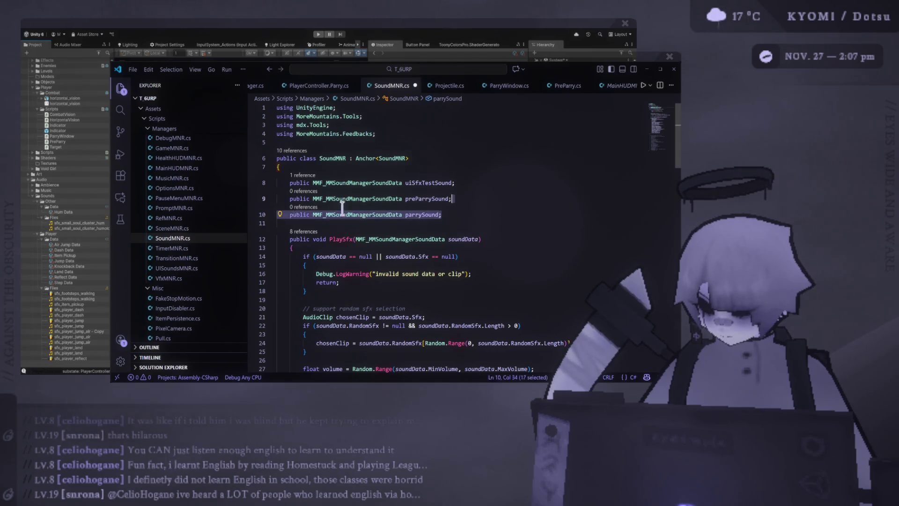
key("ctrl+c")
left_click(473, 214)
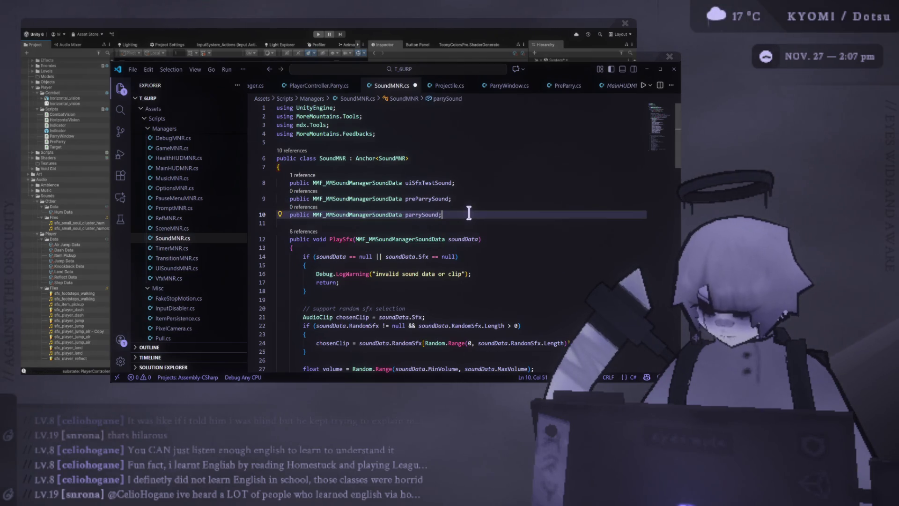
key("Return")
key("ctrl+v")
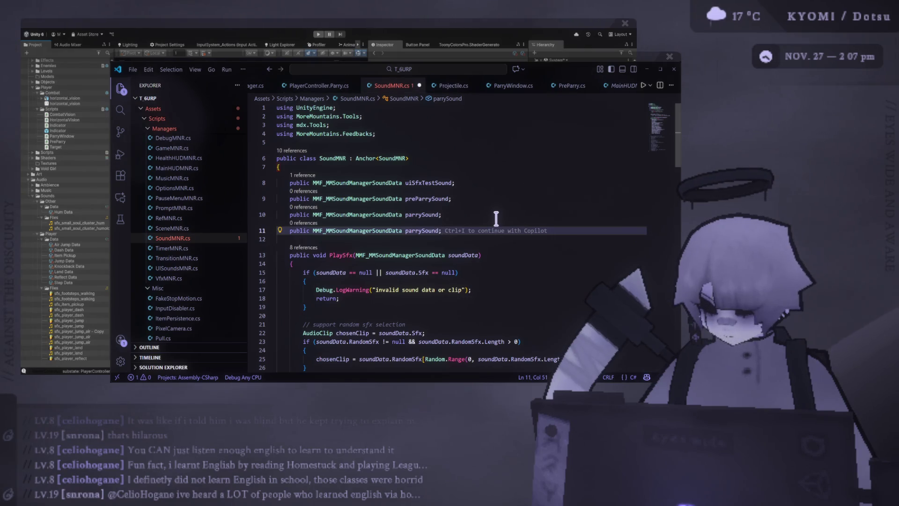
key("ctrl+z")
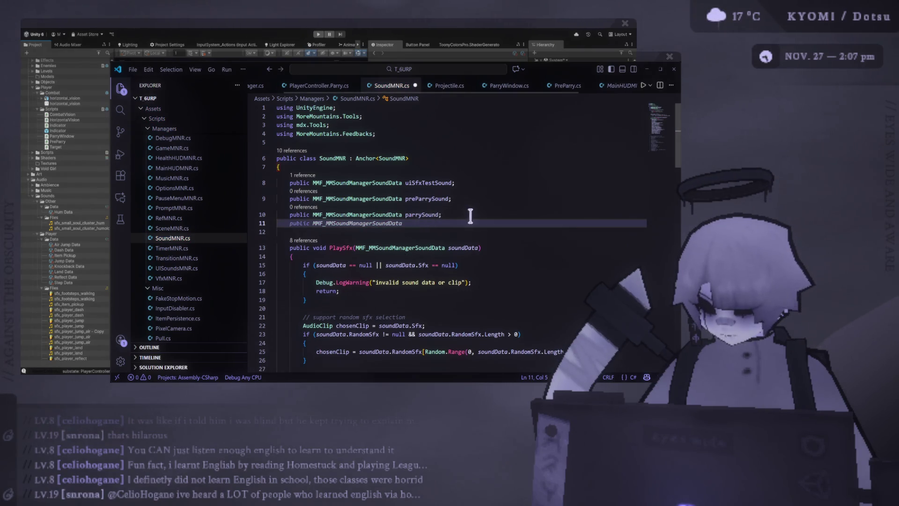
double_click(423, 214)
type("parry")
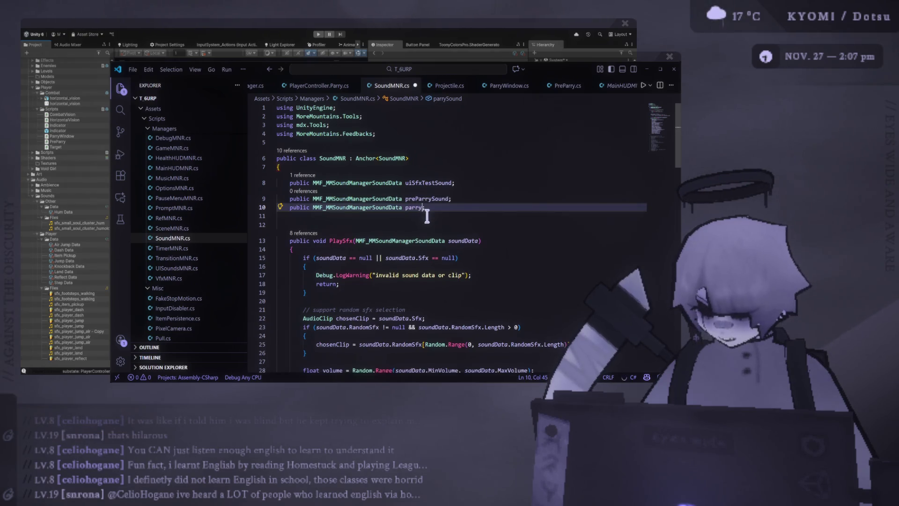
type("SuccessSound")
left_click(529, 200)
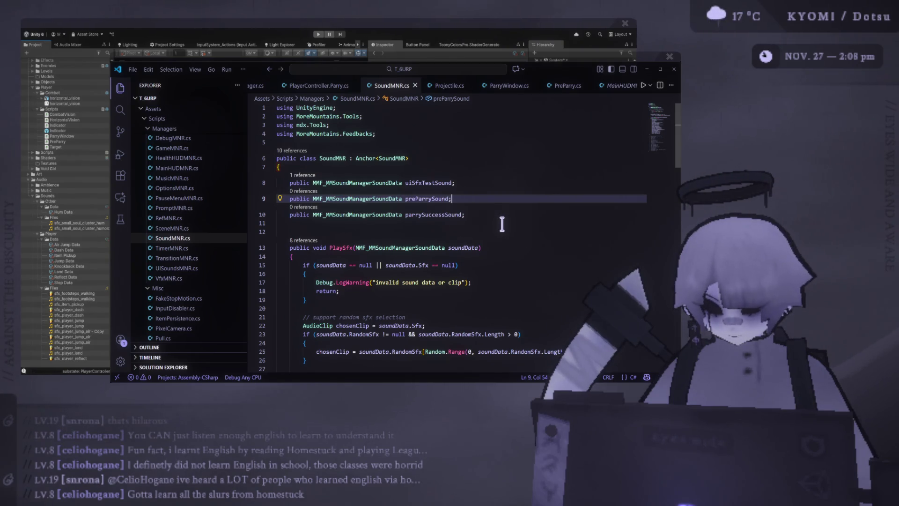
Review the new declarations and the PlaySfx method, then switch to PreParry.cs
left_click(494, 213)
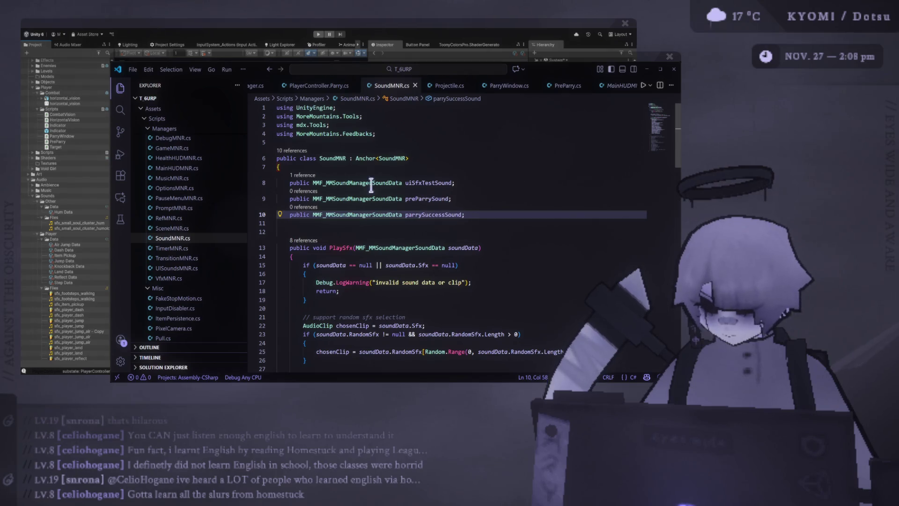
left_click(457, 183)
left_click(457, 167)
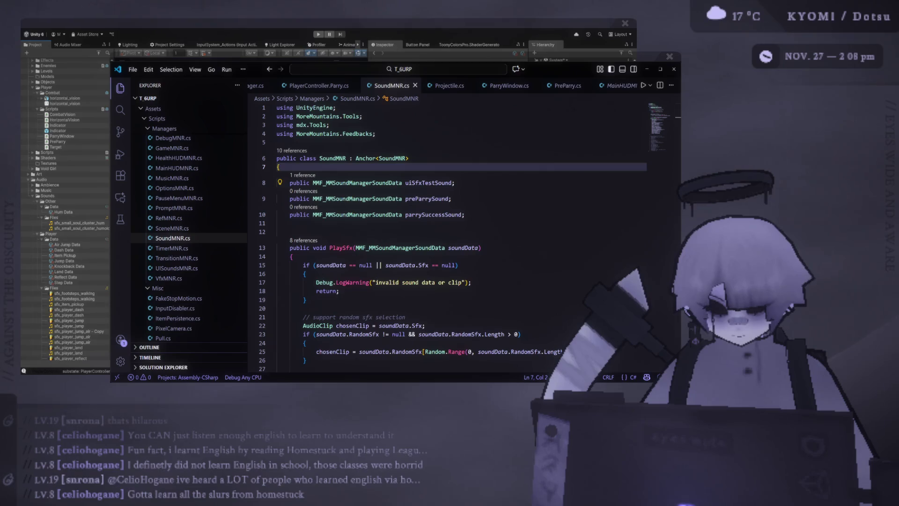
left_click(471, 214)
left_click(472, 183)
left_click(478, 214)
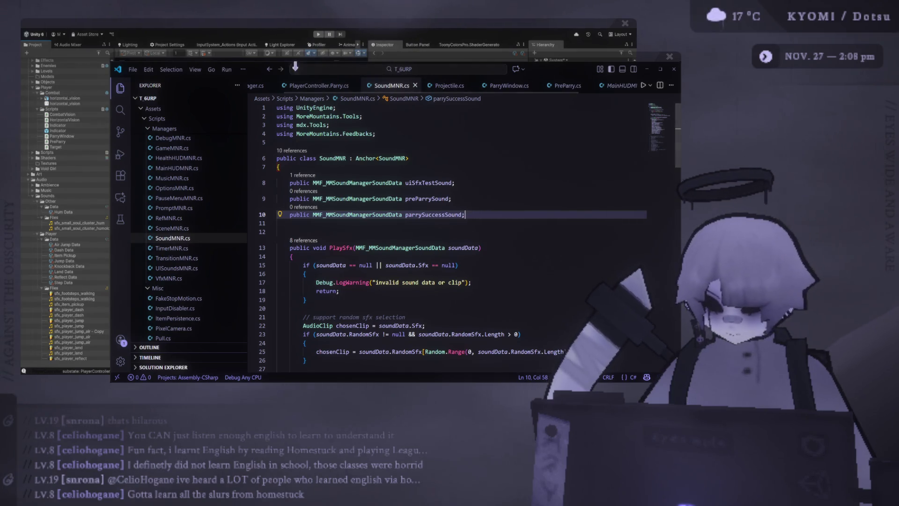
double_click(349, 247)
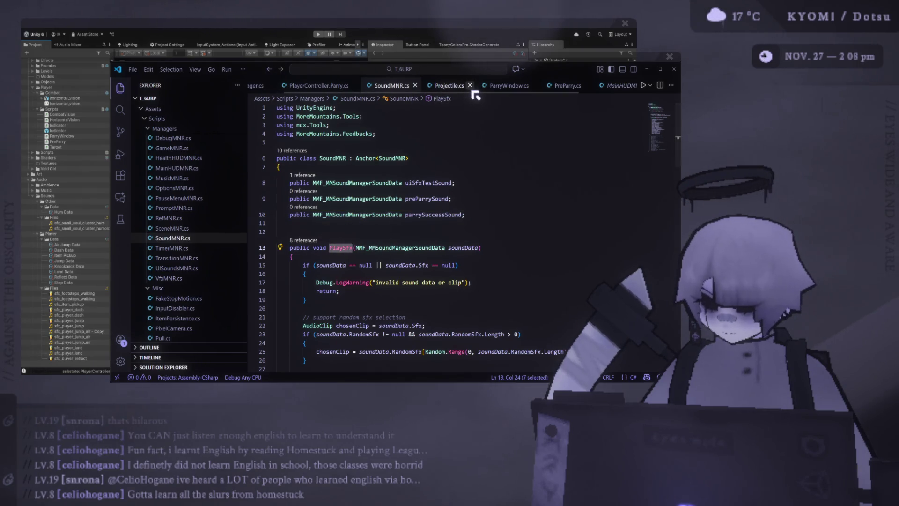
scroll(475, 95, "down", 1)
left_click(501, 87)
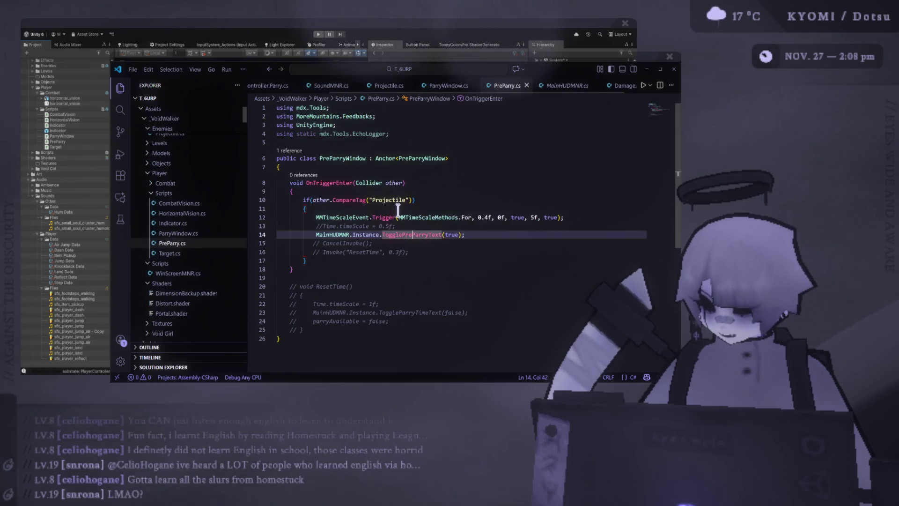
Add a line in the projectile check calling SoundMNR.Instance.PlaySfx with SoundMNR.Instance.preParrySound
left_click(445, 207)
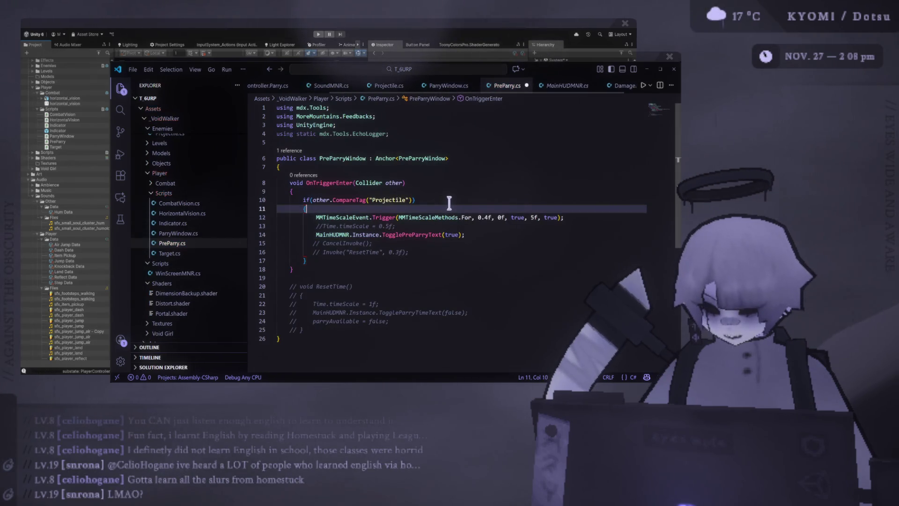
key("Return")
type("SoundMNR.")
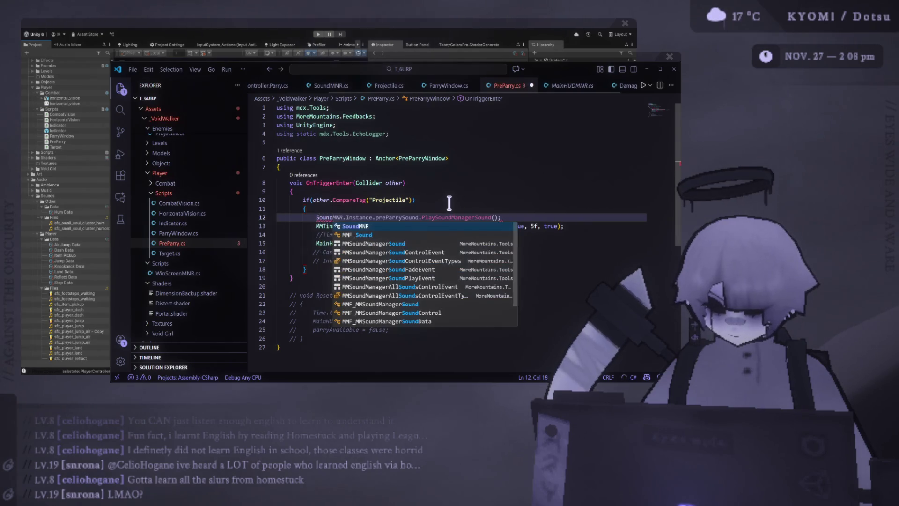
type("Ins")
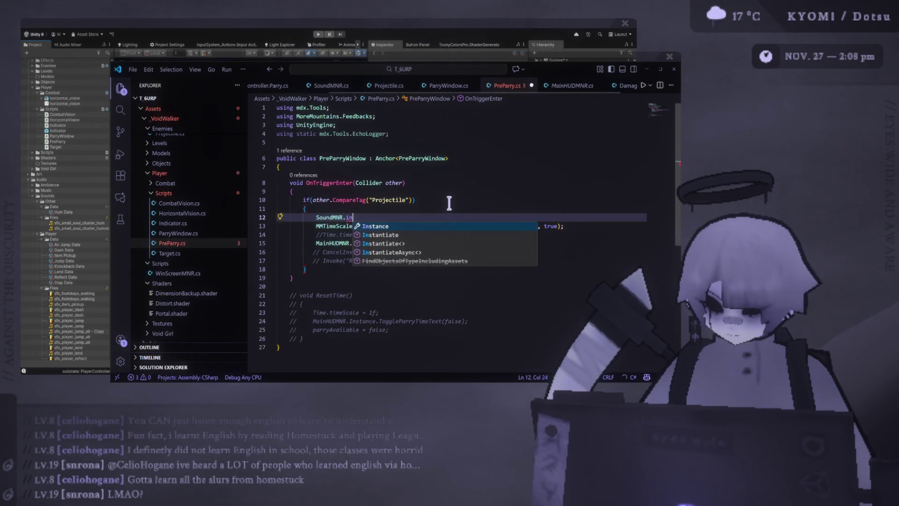
key("Tab")
key("Tab")
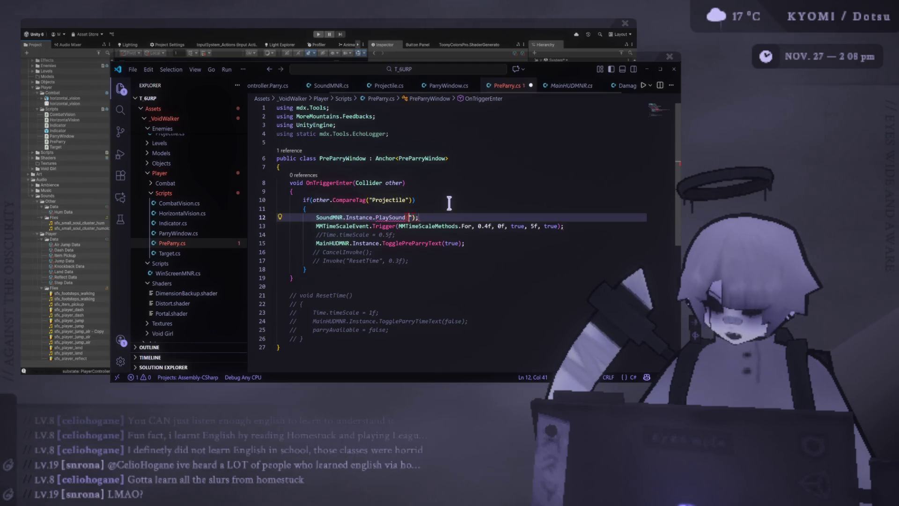
type("SoundMNR.")
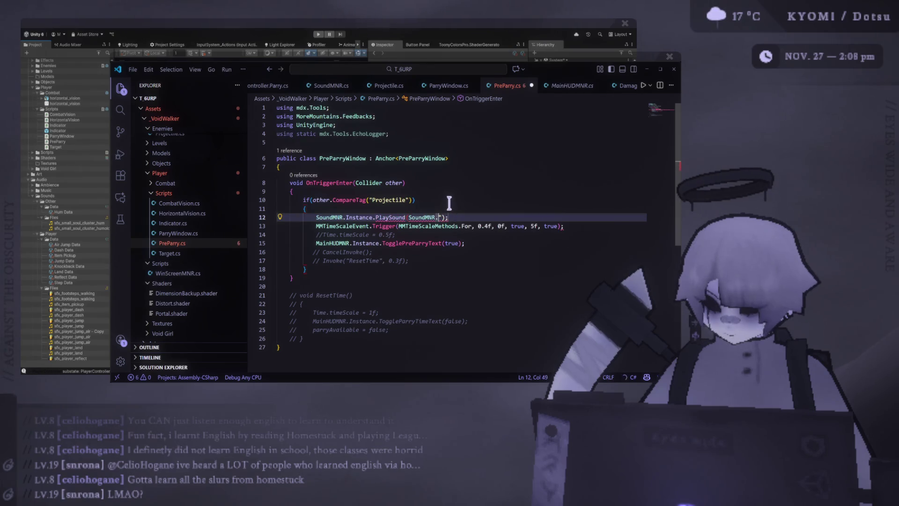
type(".")
key("Escape")
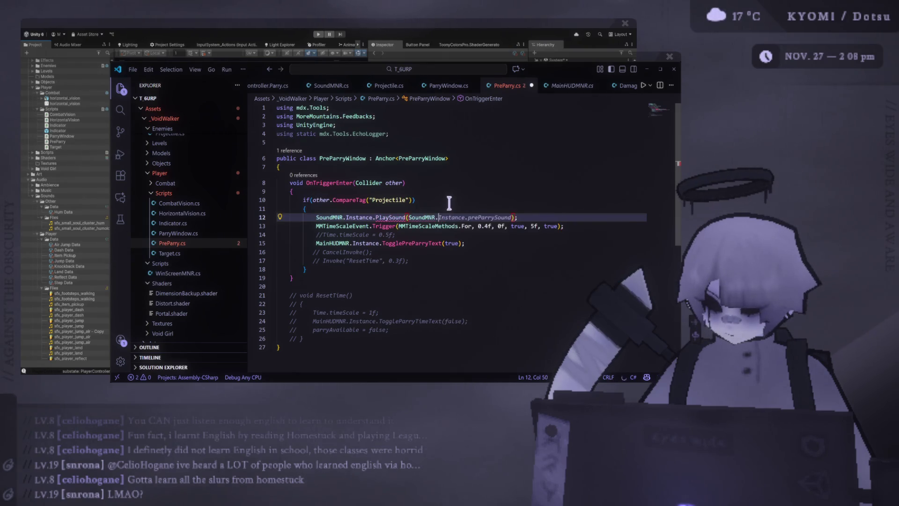
key("Tab")
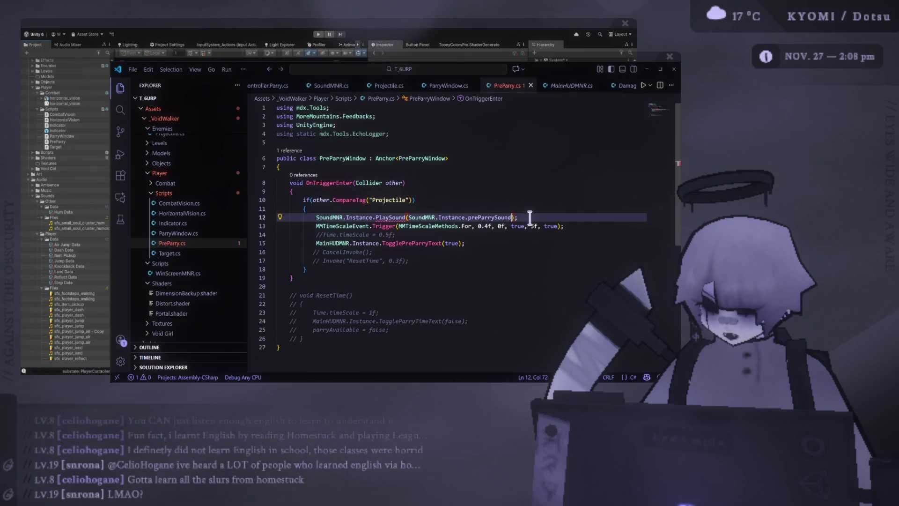
mouse_move(386, 219)
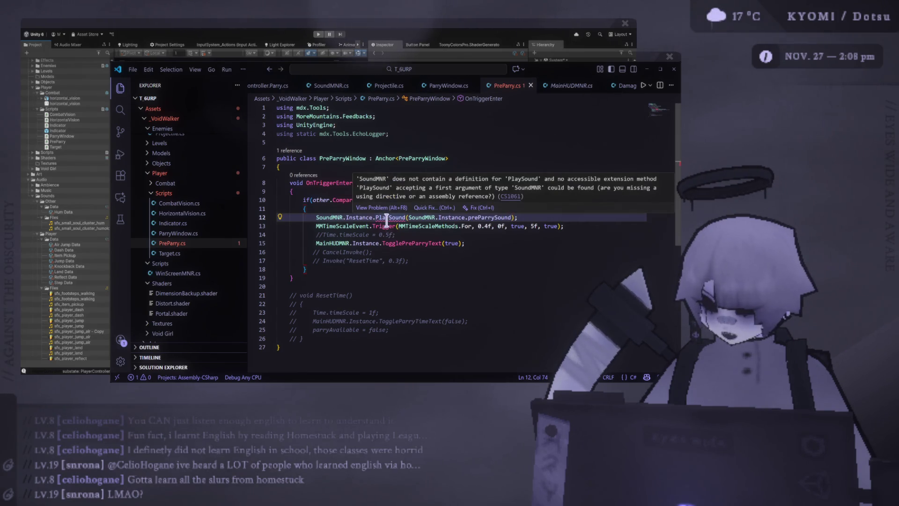
double_click(387, 217)
type("PlaySfx")
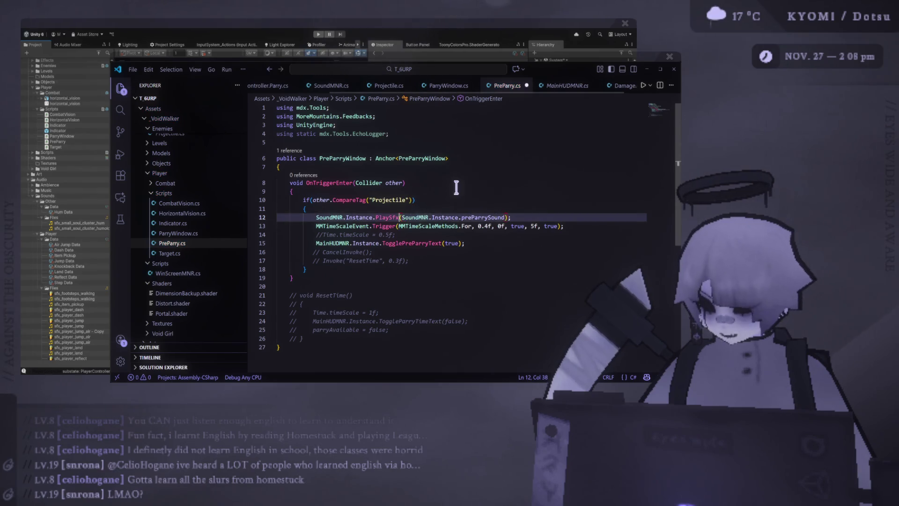
Save PreParry.cs, copy the PlaySfx line, and switch to ParryWindow.cs
mouse_move(316, 217)
left_mouse_down()
mouse_move(520, 217)
mouse_move(318, 219)
left_mouse_up()
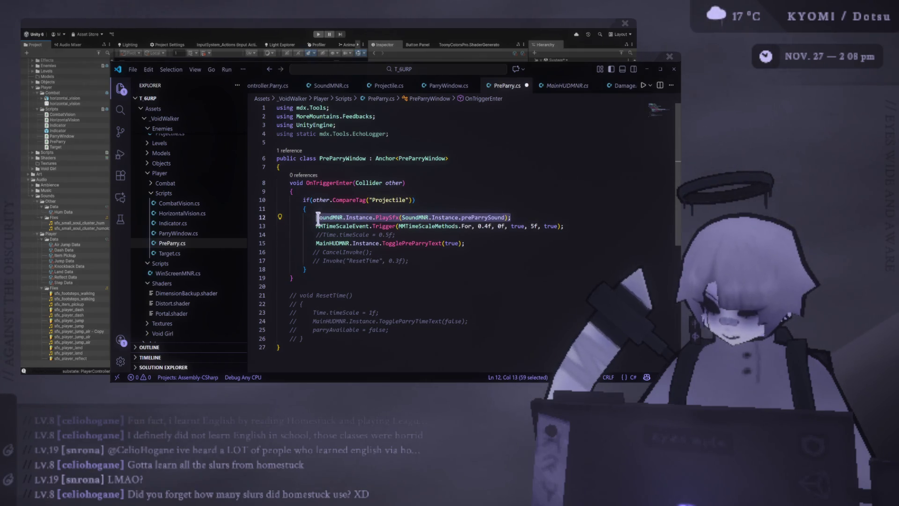
key("ctrl+s")
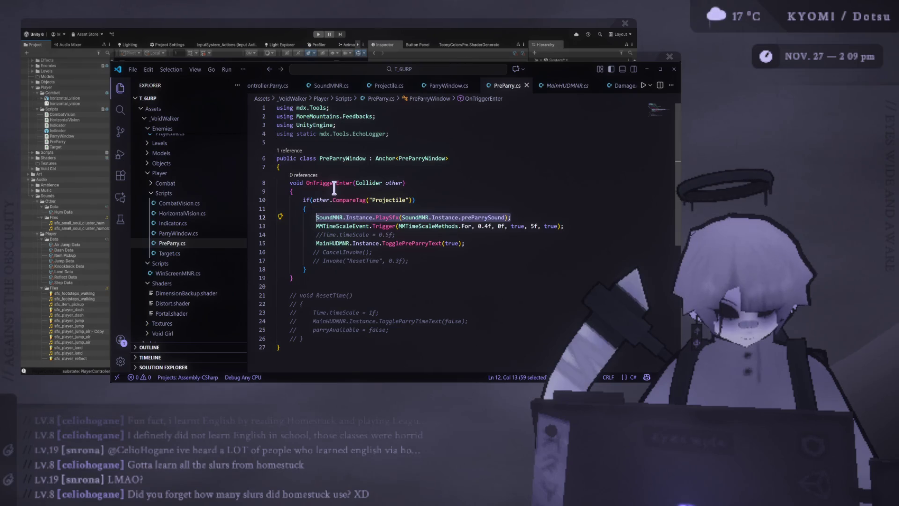
mouse_move(517, 217)
left_mouse_down()
mouse_move(528, 212)
mouse_move(345, 225)
mouse_move(315, 217)
left_mouse_up()
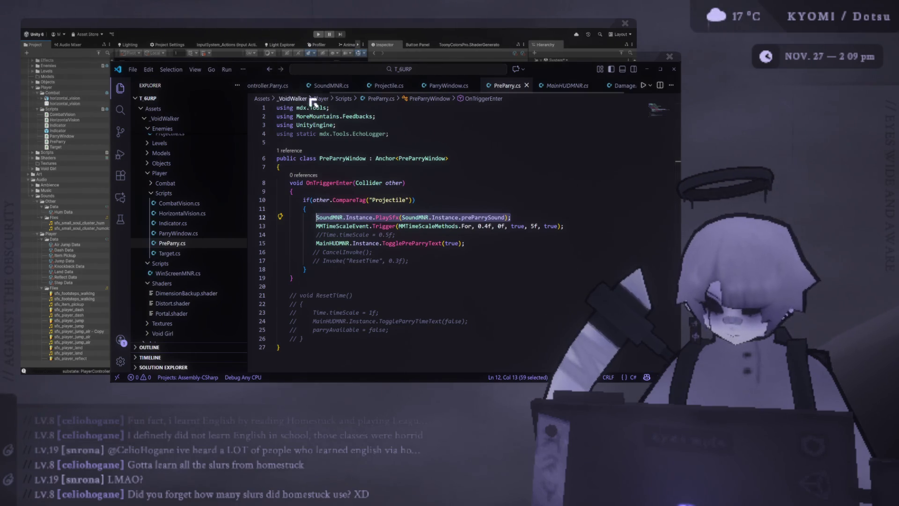
left_click(505, 200)
left_click_drag(513, 217, 318, 219)
key("ctrl+c")
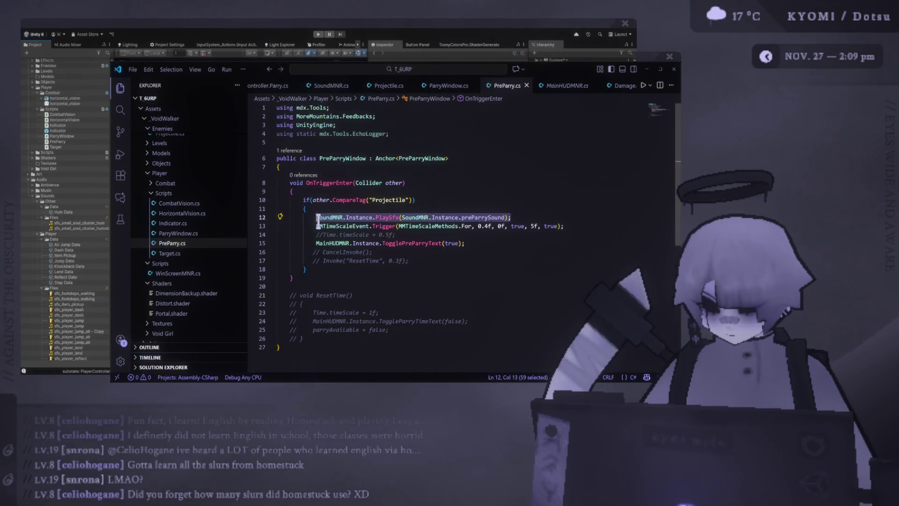
left_click(450, 86)
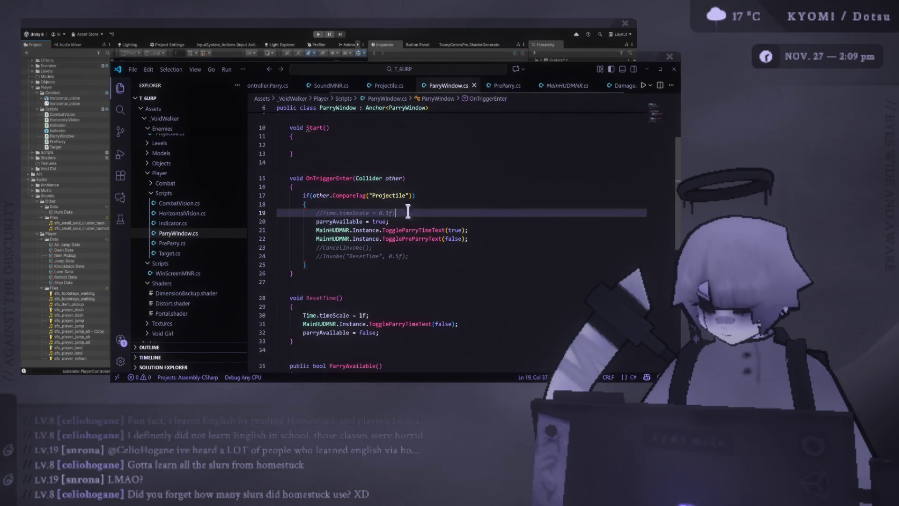
In PlayerController.Parry.cs, paste the PlaySfx line after the time-scale trigger on line 73
scroll(423, 248, "up", 3)
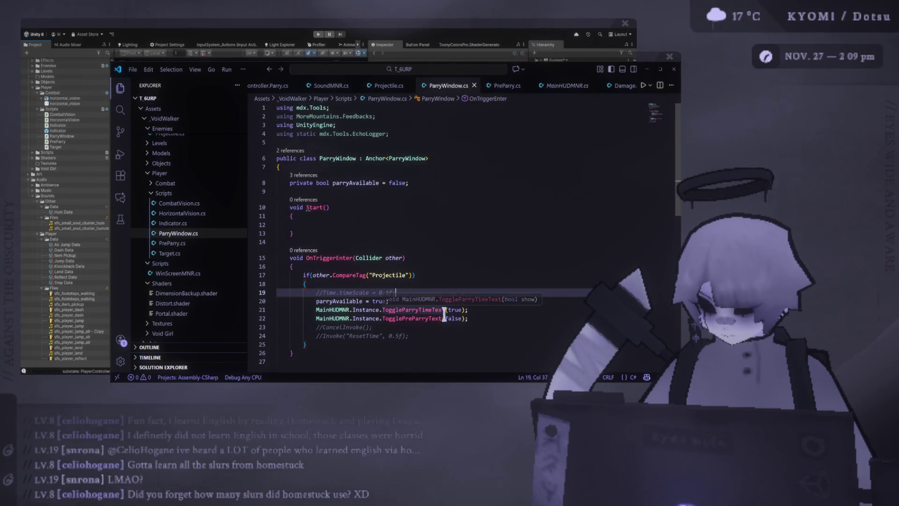
scroll(356, 85, "up", 1)
scroll(318, 89, "up", 3)
left_click(349, 86)
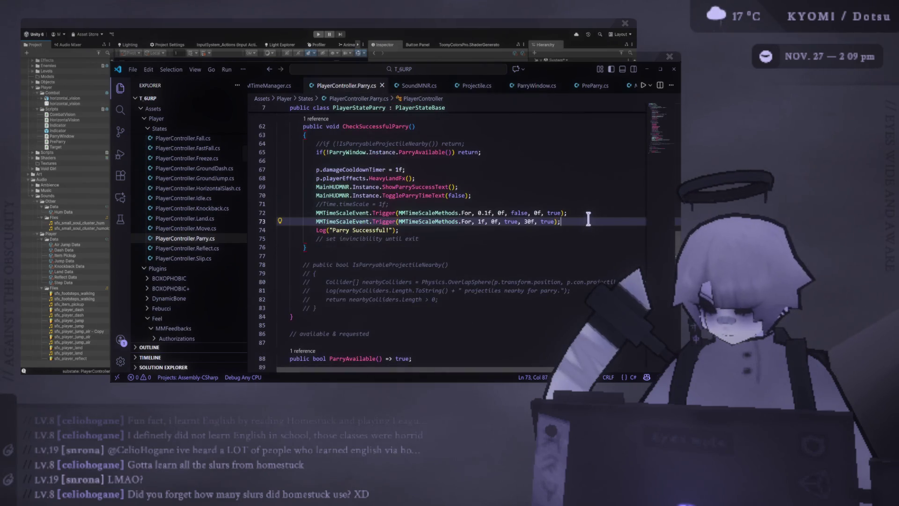
type("\\")
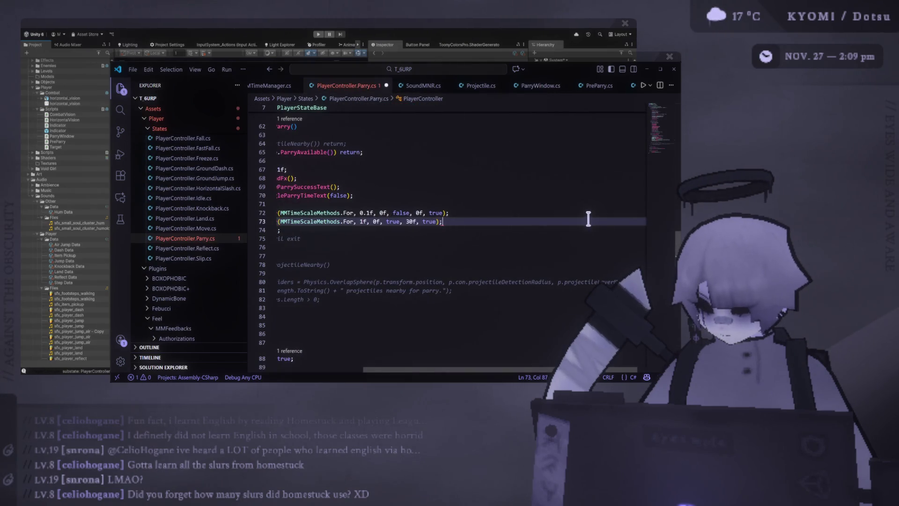
key("Return")
key("ctrl+v")
Change the pasted line to play parrySuccessSound, save the script, and return to Unity
key("Down")
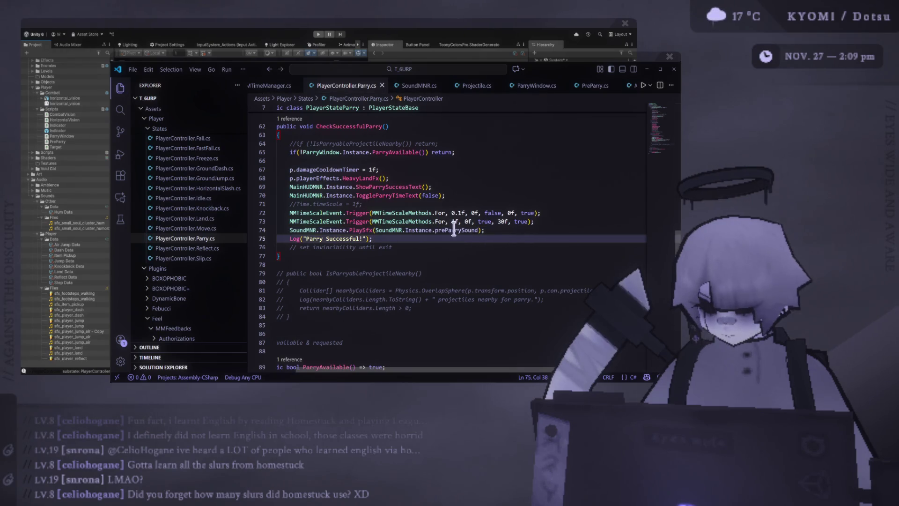
double_click(454, 230)
type("parryS")
key("Tab")
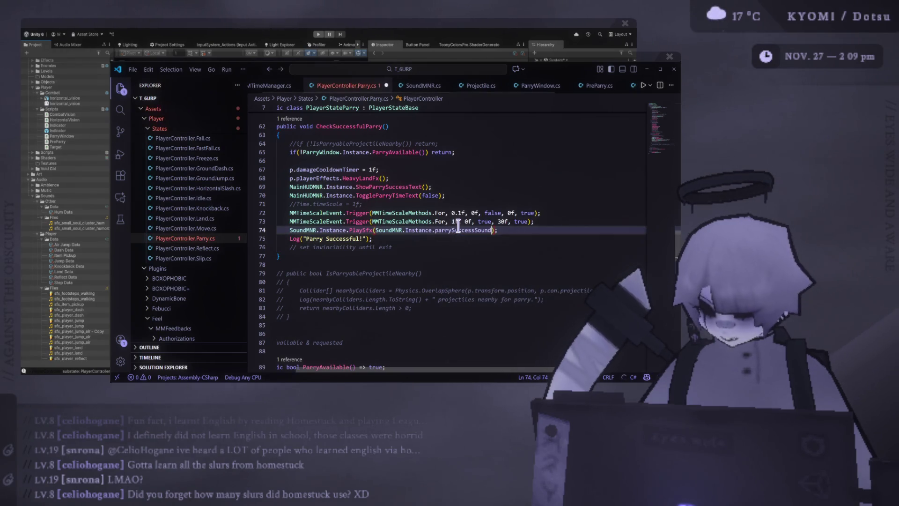
left_click(467, 203)
key("ctrl+s")
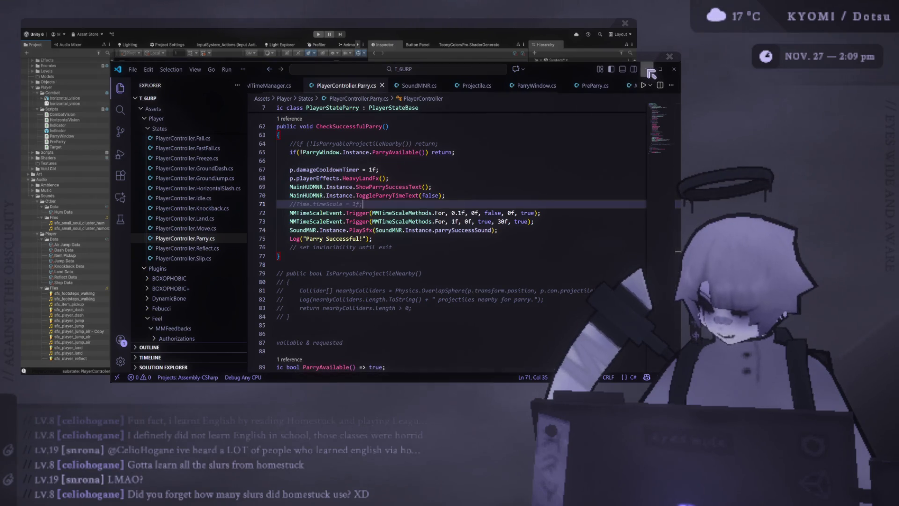
key("alt+Tab")
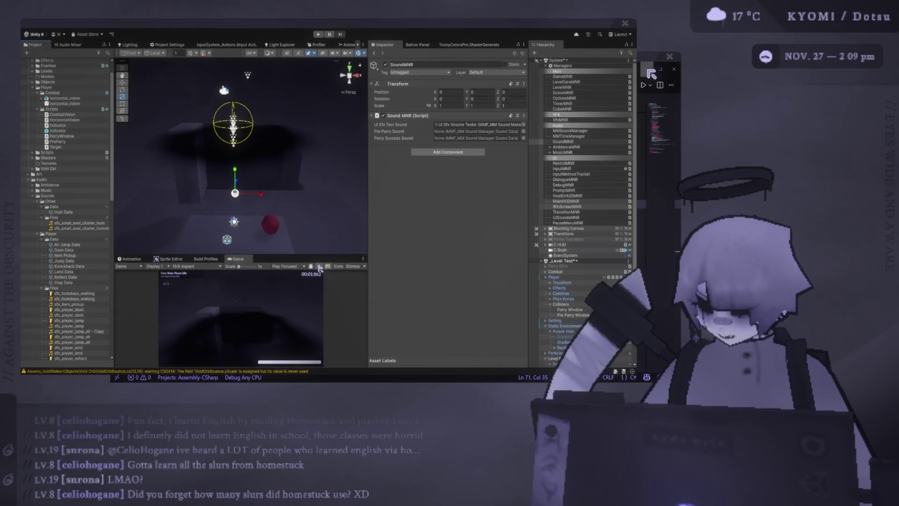
From the Project panel, assign Air Jump Data to Pre Parry Sound and Land Data to Parry Success Sound
scroll(85, 175, "down", 3)
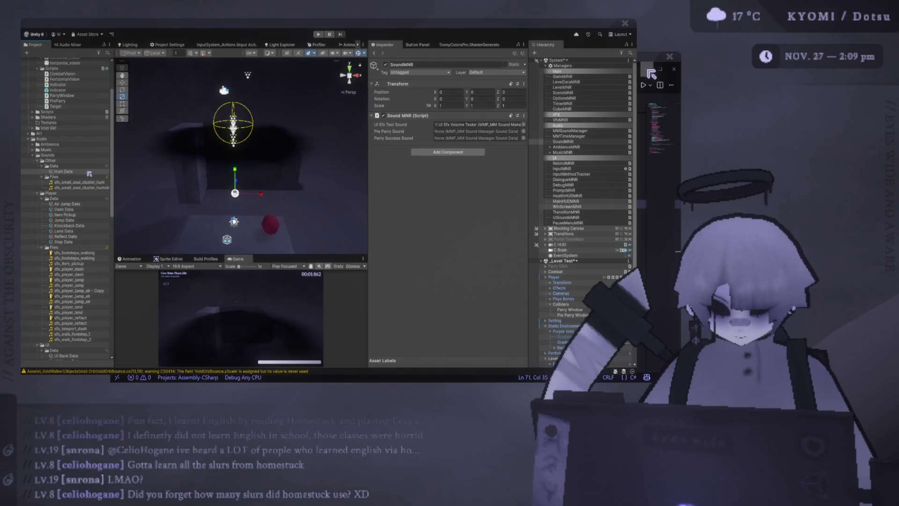
scroll(86, 180, "down", 2)
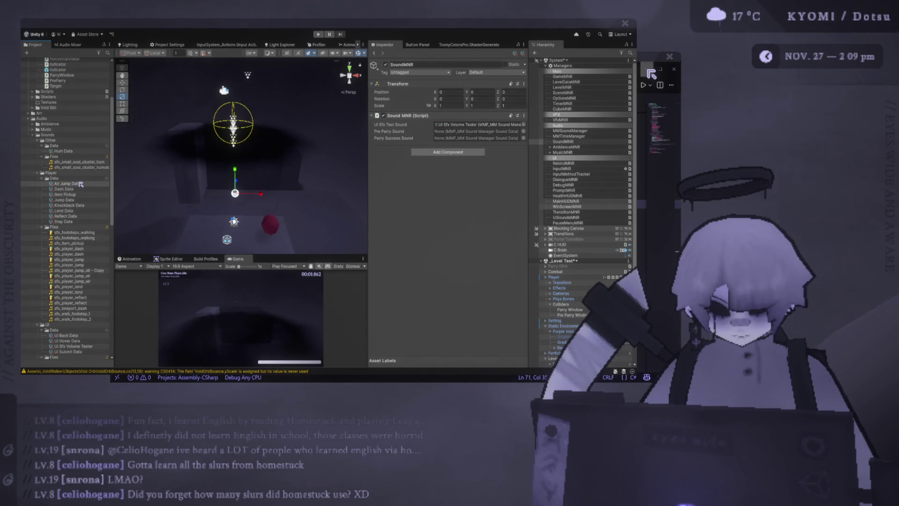
left_click_drag(83, 188, 457, 133)
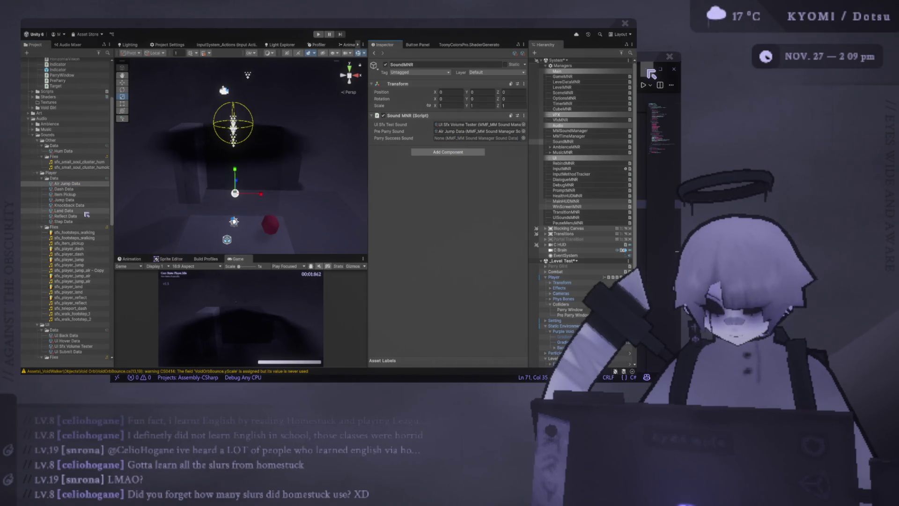
mouse_move(84, 211)
left_mouse_down()
mouse_move(279, 128)
mouse_move(469, 138)
left_mouse_up()
left_click_drag(370, 159, 446, 159)
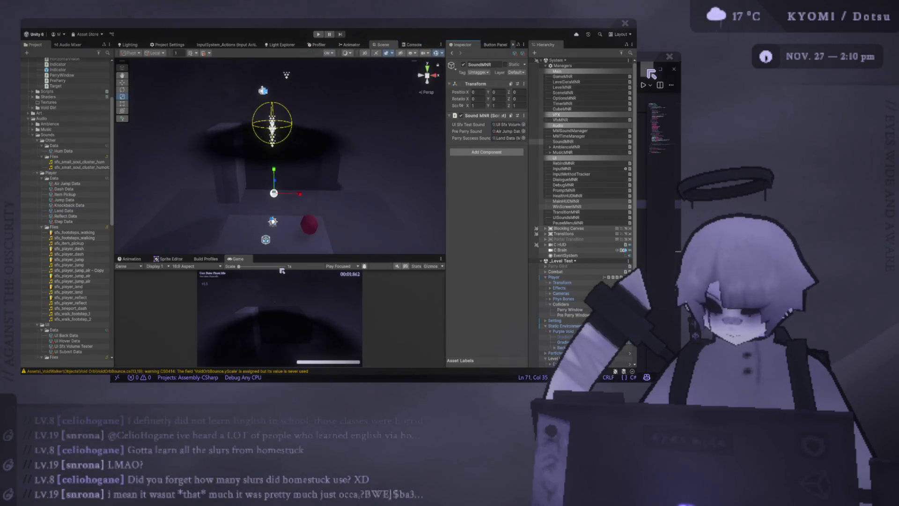
Enlarge the Game view, enter Play mode, and do a first jump, dash and parry test run
left_click_drag(283, 254, 283, 163)
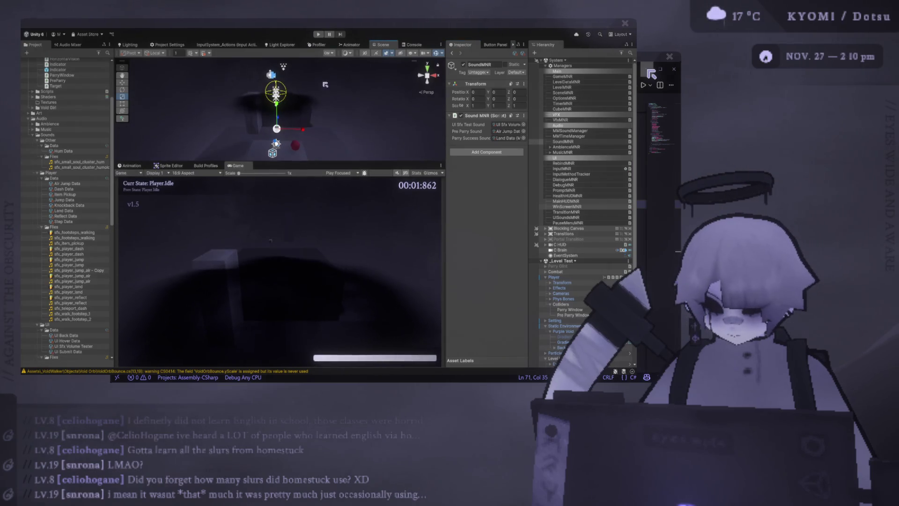
left_click(318, 36)
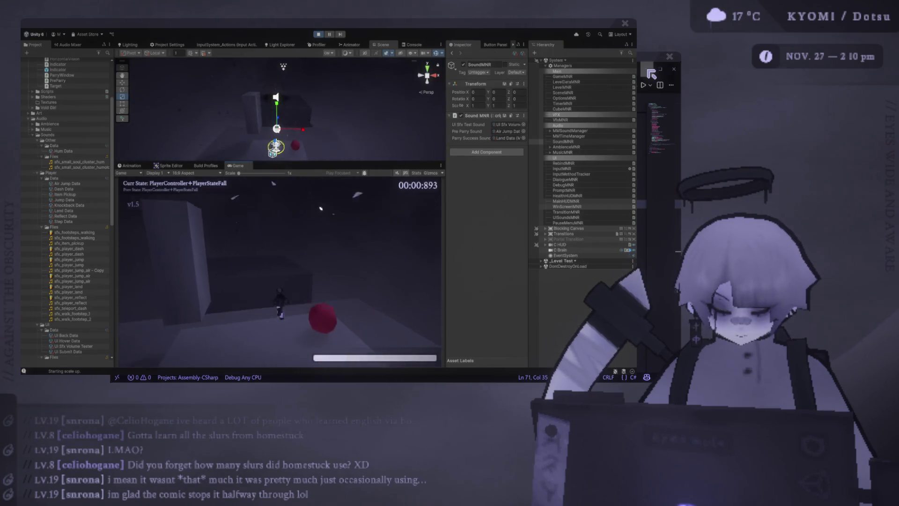
left_click_drag(280, 162, 280, 91)
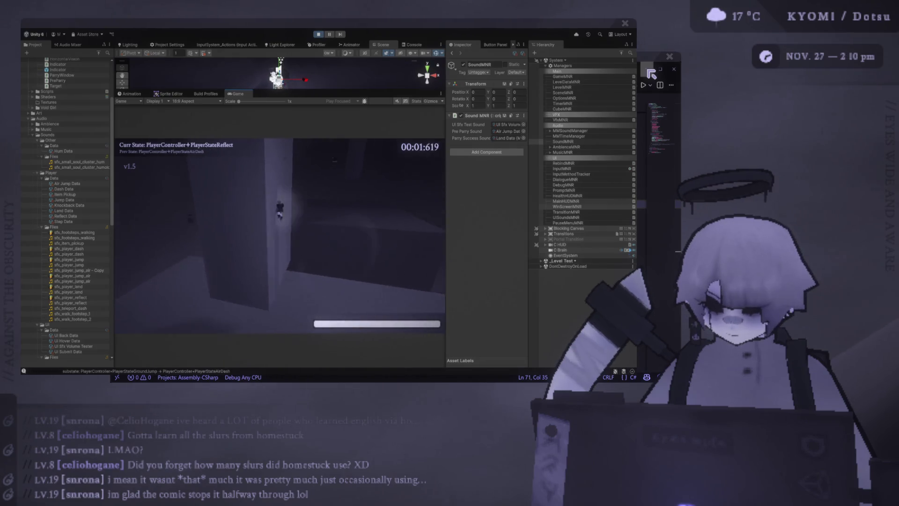
key("Escape")
left_click(301, 212)
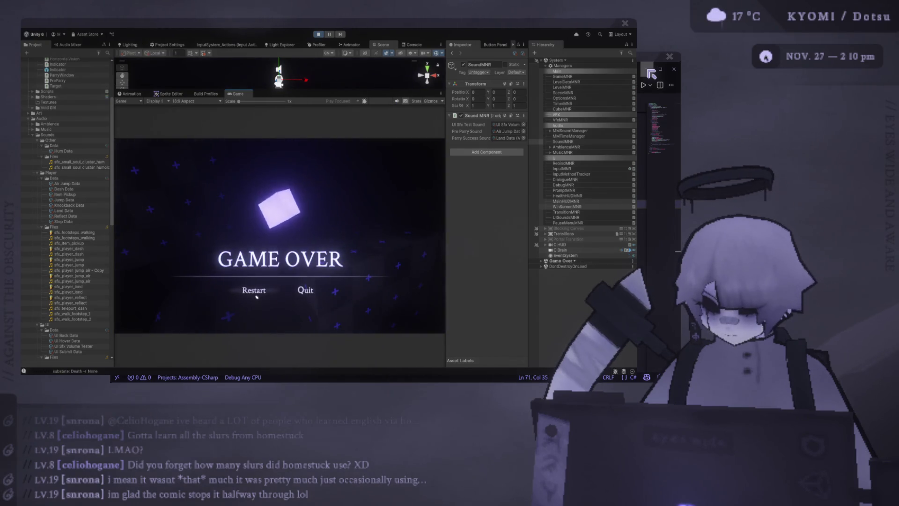
left_click(252, 292)
key("space")
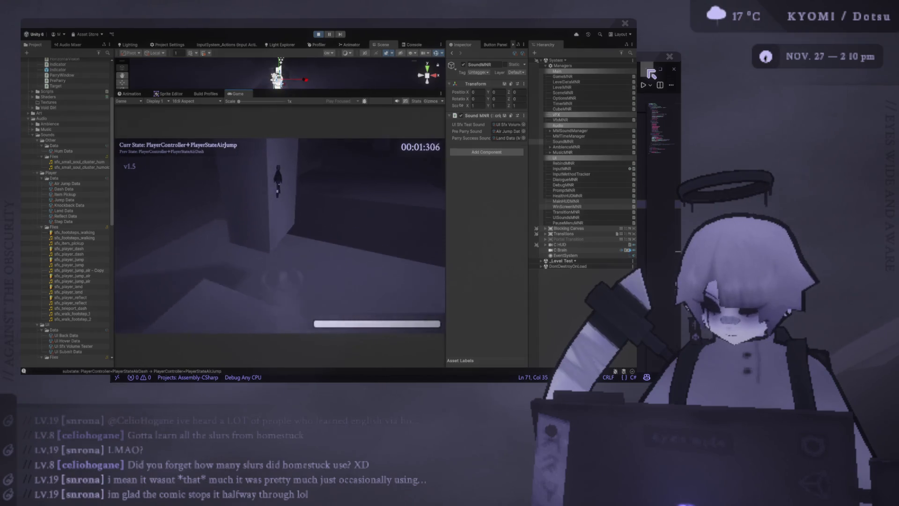
key("shift")
key("e")
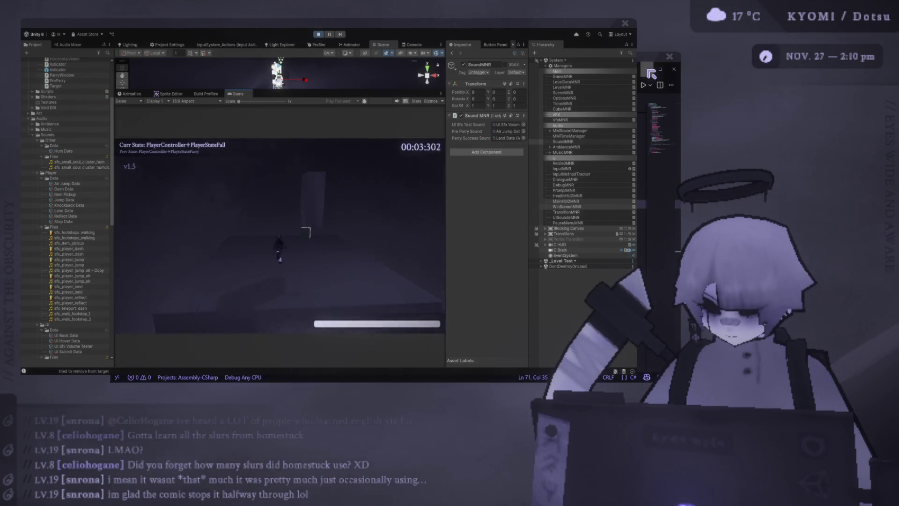
key("shift")
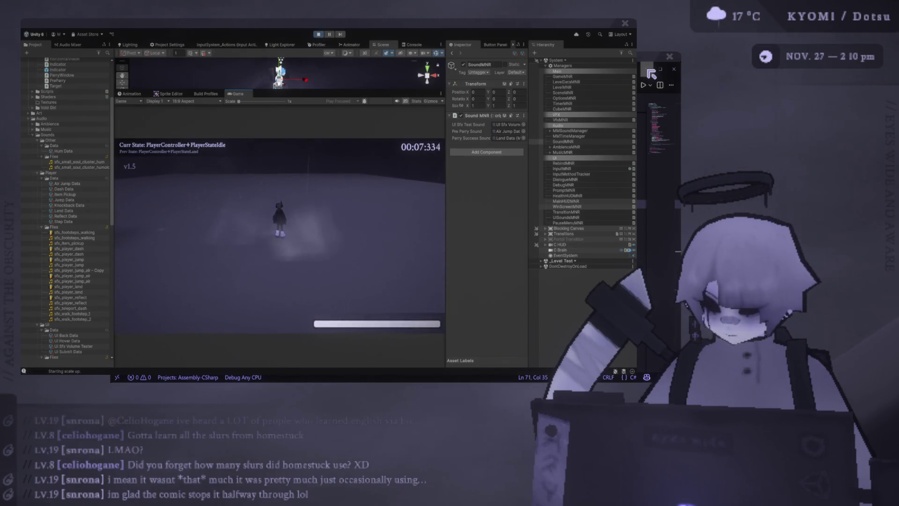
In the game's Options > Audio, raise the SFX Volume slightly, apply, and resume
key("Escape")
left_click(294, 236)
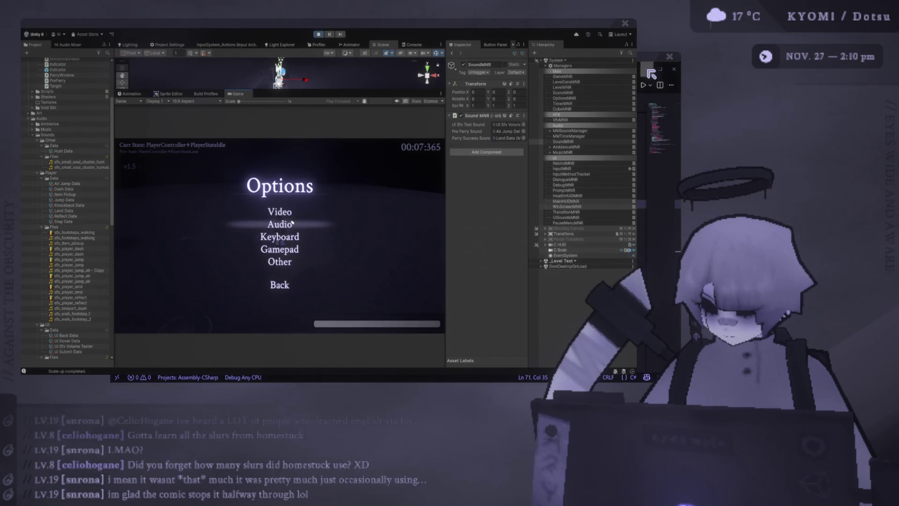
key("Return")
left_click(314, 248)
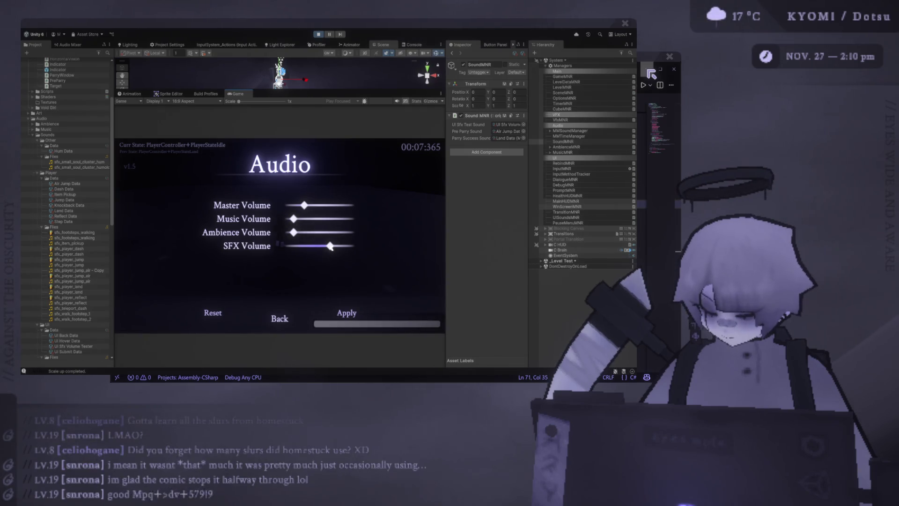
left_click(347, 313)
left_click(281, 286)
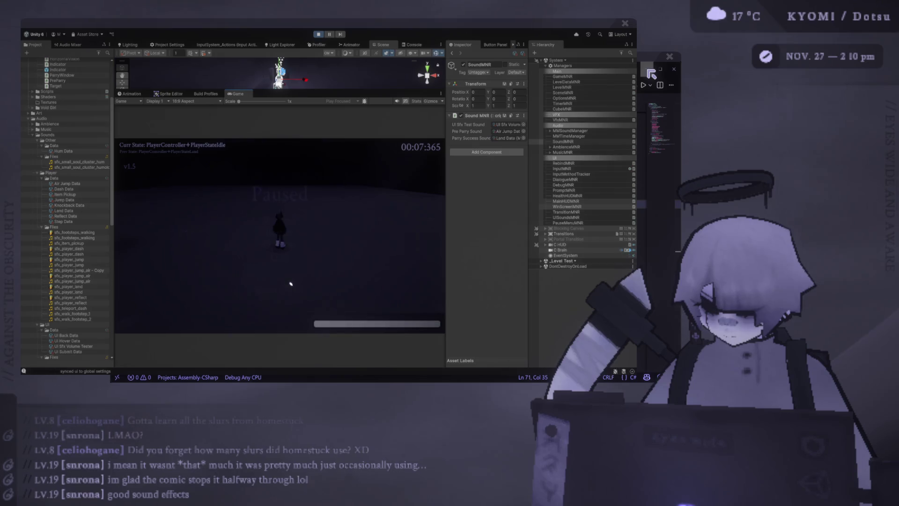
Jump and dash to the Pre-Parry cube, parry it successfully, then pause the game
key("space")
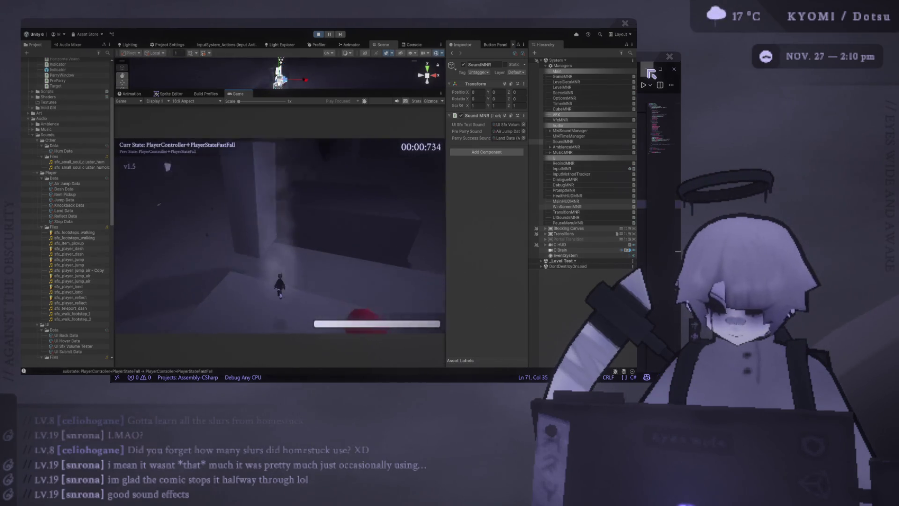
key("space")
key("shift")
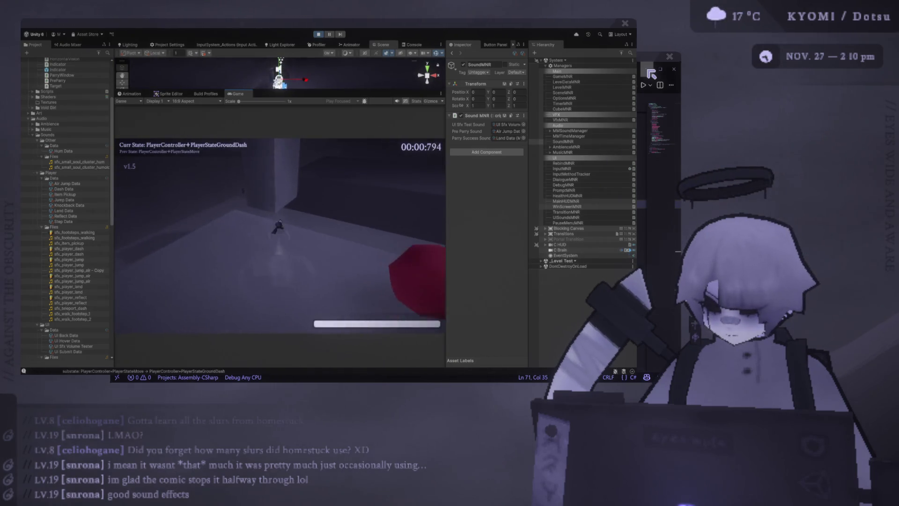
key("space")
key("shift")
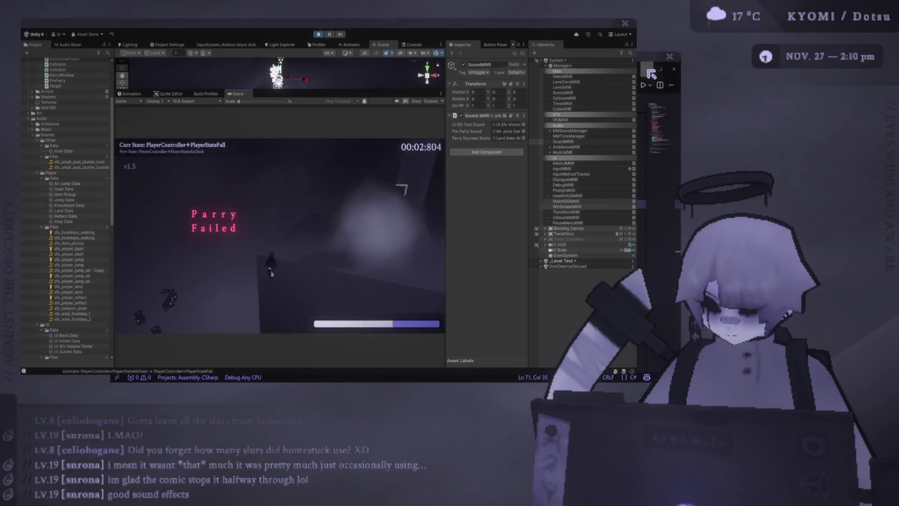
key("space")
key("shift")
key("e")
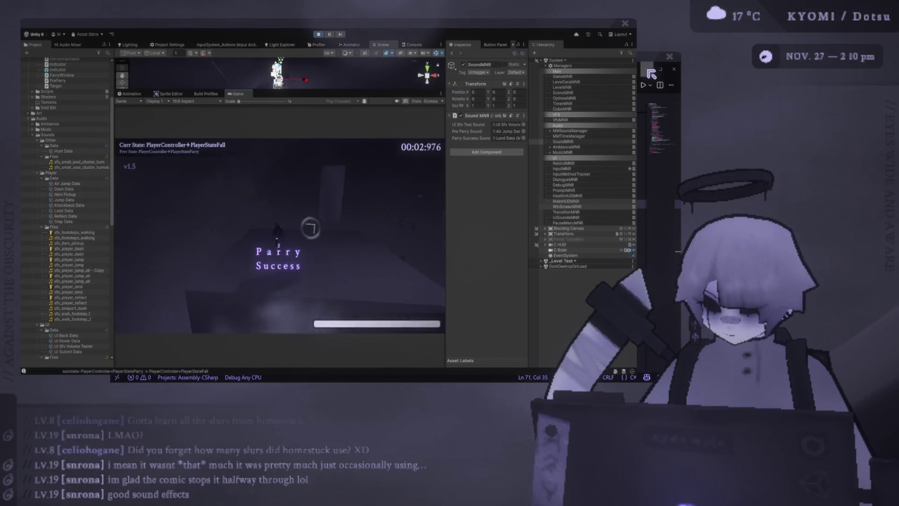
key("Escape")
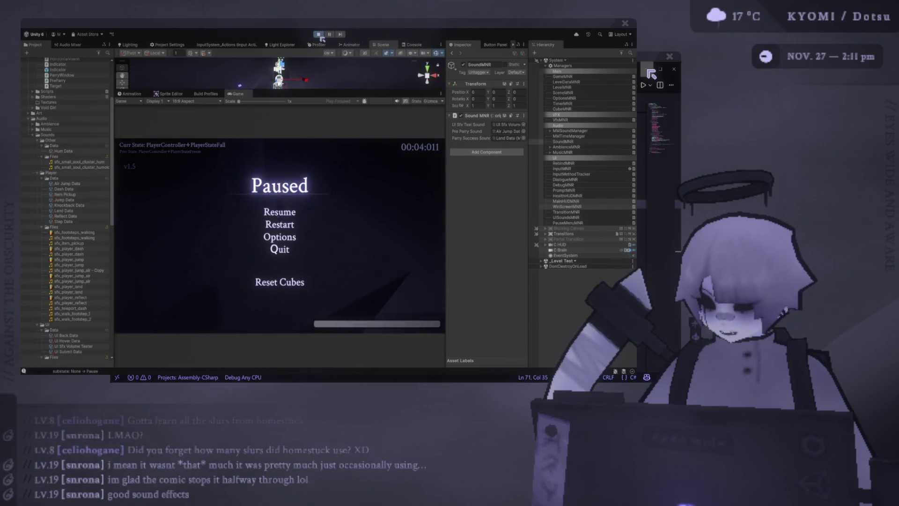
Stop Play mode, set Pre Parry Sound to UI Hover Data, and start a new playtest
left_click(319, 34)
scroll(84, 225, "down", 1)
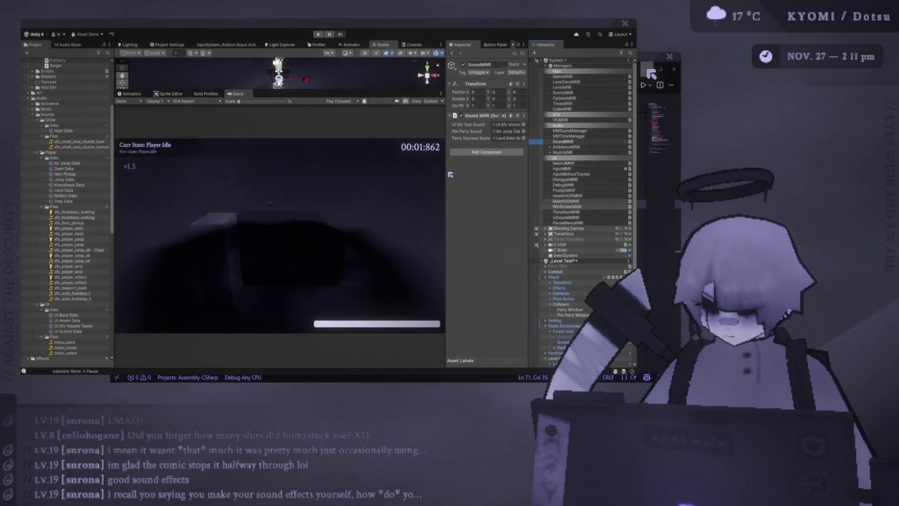
mouse_move(77, 322)
left_mouse_down()
mouse_move(487, 153)
mouse_move(505, 133)
left_mouse_up()
mouse_move(70, 331)
left_mouse_down()
mouse_move(420, 207)
mouse_move(496, 160)
mouse_move(508, 138)
left_mouse_up()
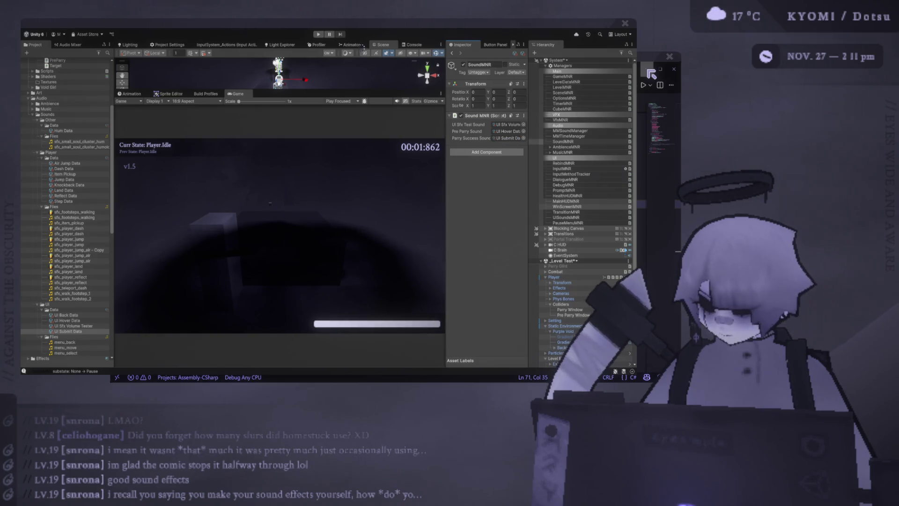
left_click(318, 35)
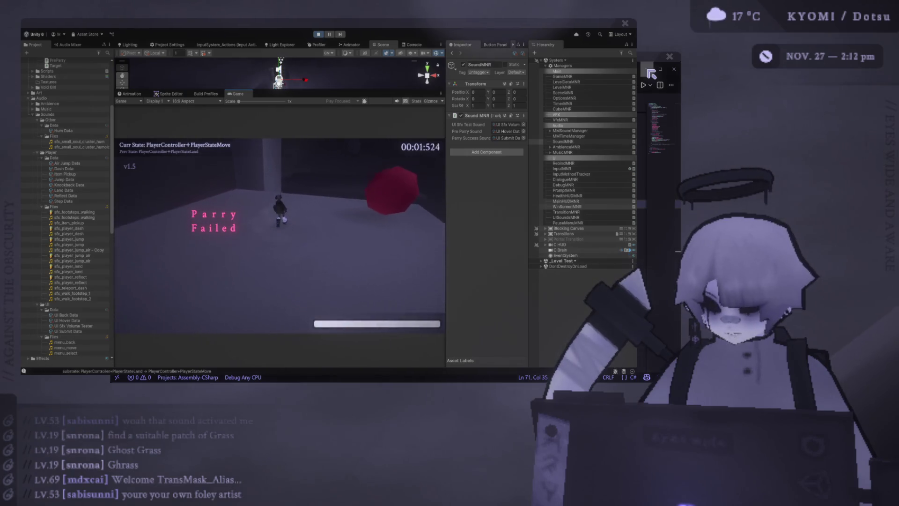
Jump, air-dash and parry two cubes to hear the new pre-parry sound
key("space")
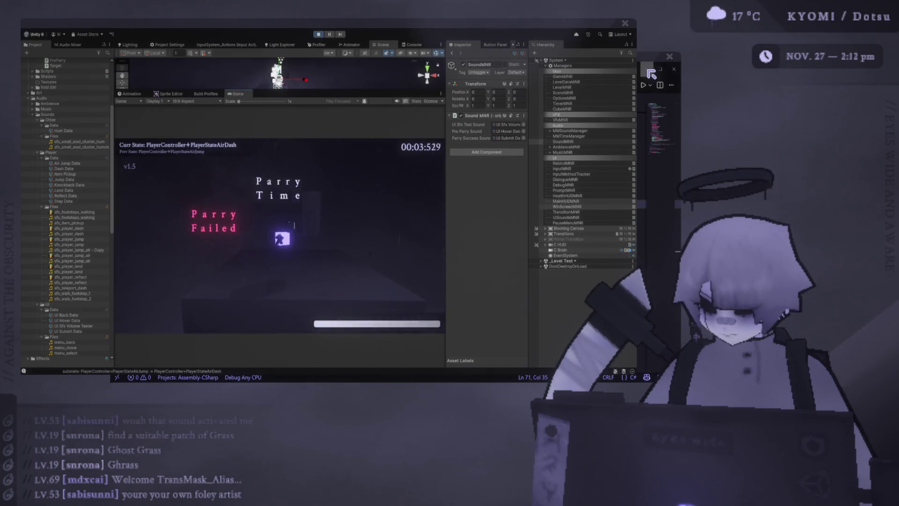
key("space")
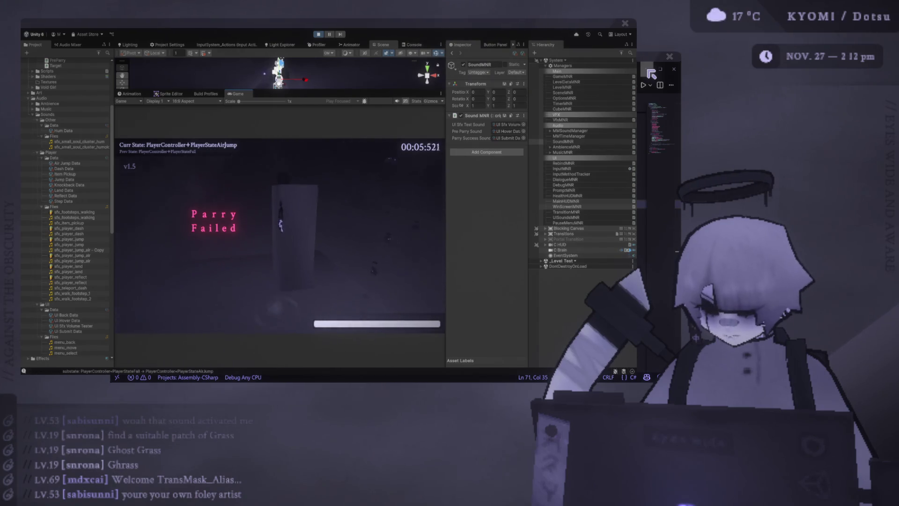
key("shift")
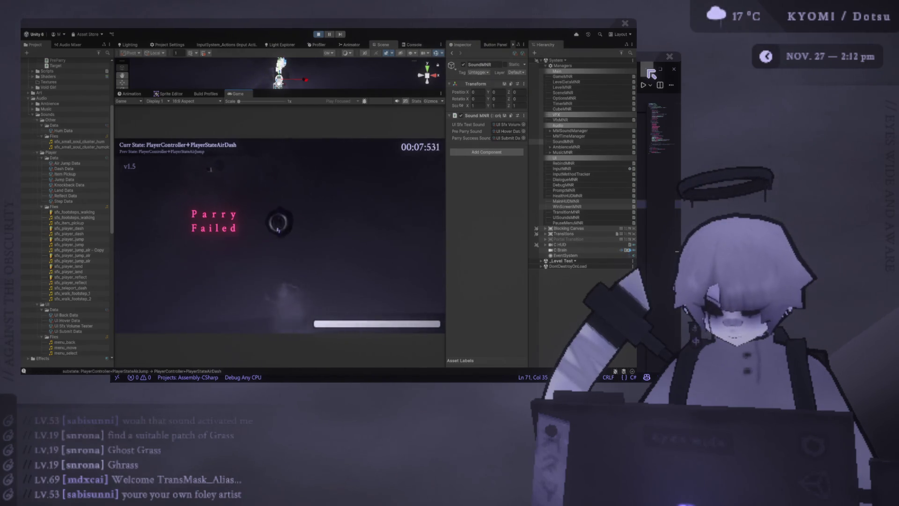
key("space")
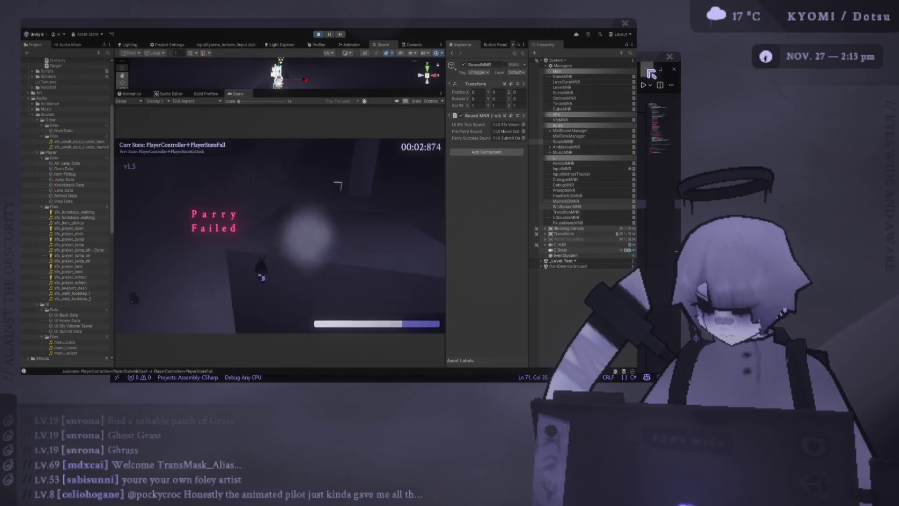
Pause and restart the level, then exit Play mode and enlarge the Scene view
key("Escape")
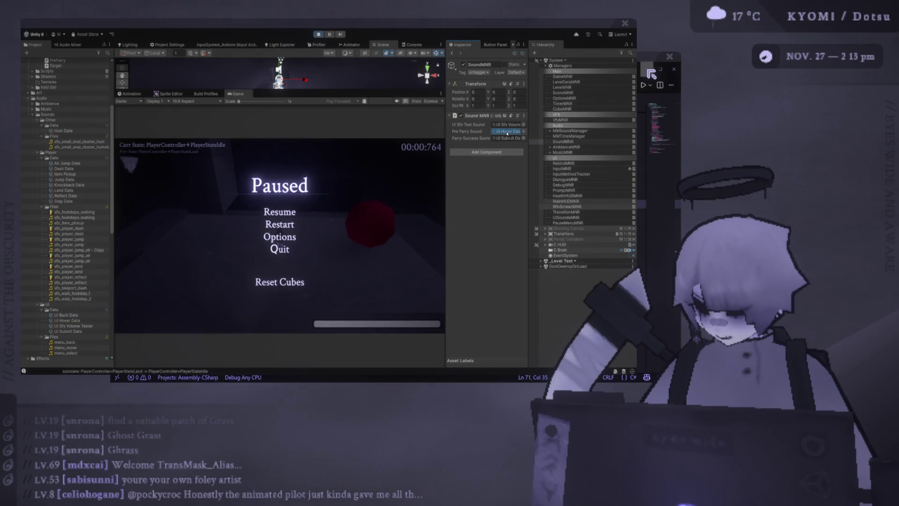
left_click(279, 213)
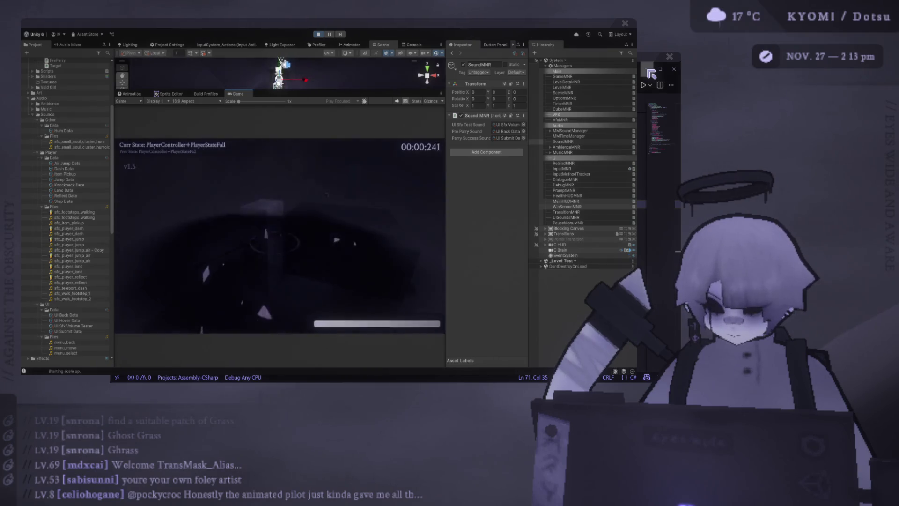
key("ctrl+p")
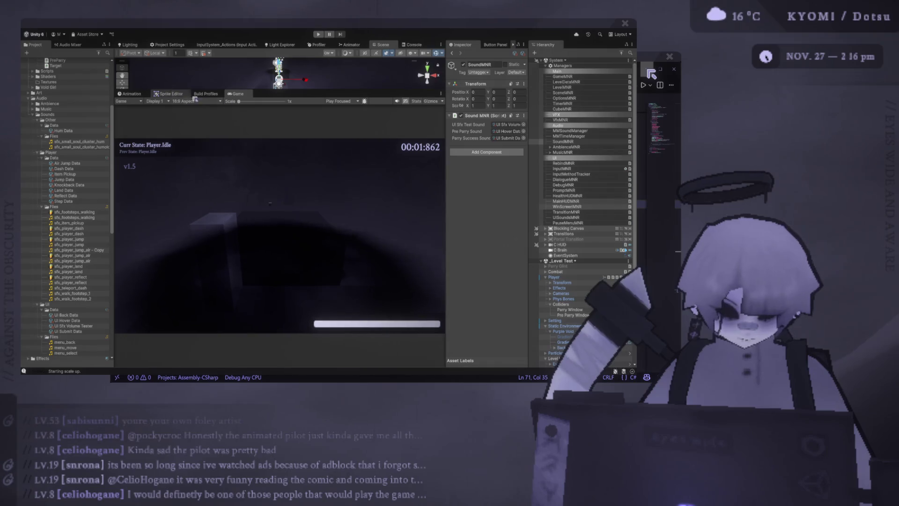
left_click_drag(276, 90, 277, 185)
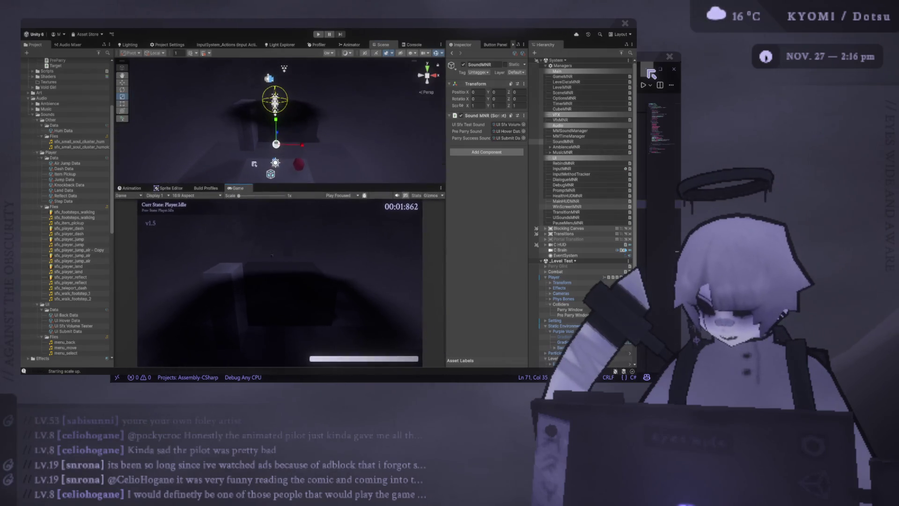
Orbit the Scene camera around the grey-box level and enlarge the Scene view over the Game view
left_click_drag(212, 132, 239, 122)
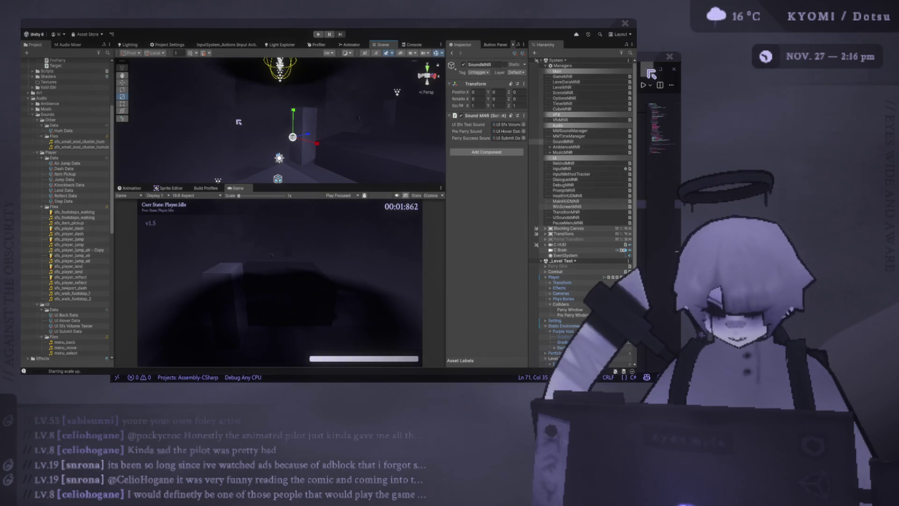
mouse_move(381, 186)
left_mouse_down()
mouse_move(377, 146)
mouse_move(386, 135)
left_mouse_up()
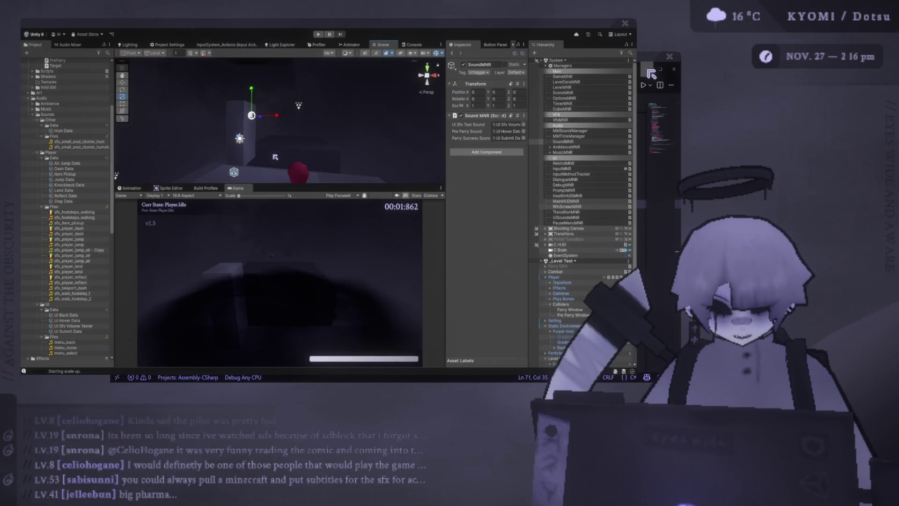
mouse_move(282, 139)
left_mouse_down()
mouse_move(331, 183)
mouse_move(332, 260)
left_mouse_up()
mouse_move(323, 220)
left_mouse_down()
mouse_move(312, 222)
mouse_move(264, 171)
mouse_move(267, 162)
left_mouse_up()
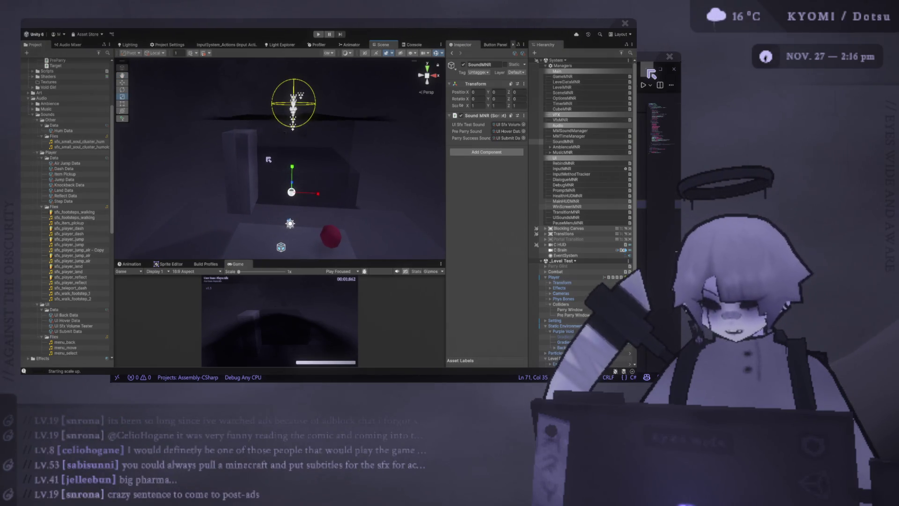
mouse_move(268, 159)
left_mouse_down()
mouse_move(276, 162)
mouse_move(248, 157)
left_mouse_up()
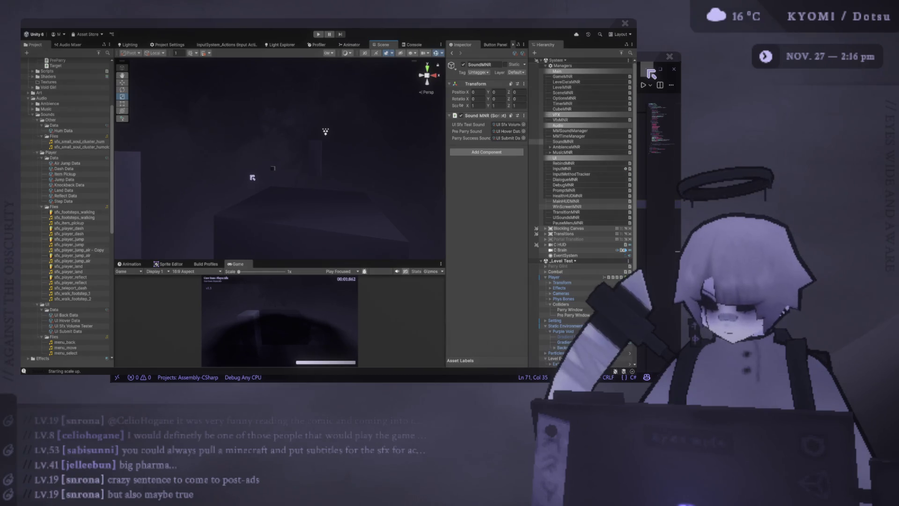
mouse_move(249, 171)
left_mouse_down()
mouse_move(418, 206)
mouse_move(340, 251)
mouse_move(333, 145)
left_mouse_up()
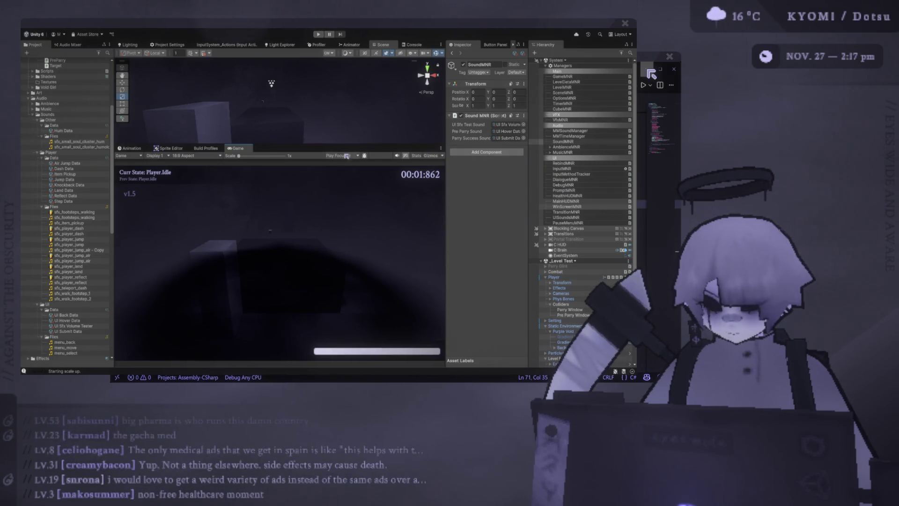
left_click_drag(335, 145, 335, 243)
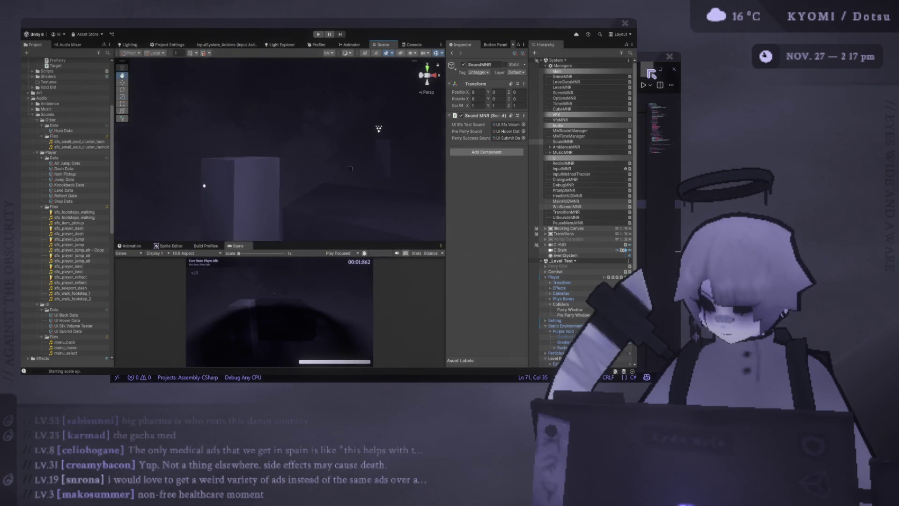
scroll(277, 184, "up", 3)
mouse_move(278, 183)
left_mouse_down()
mouse_move(275, 202)
mouse_move(322, 167)
mouse_move(365, 163)
mouse_move(198, 130)
mouse_move(222, 139)
left_mouse_up()
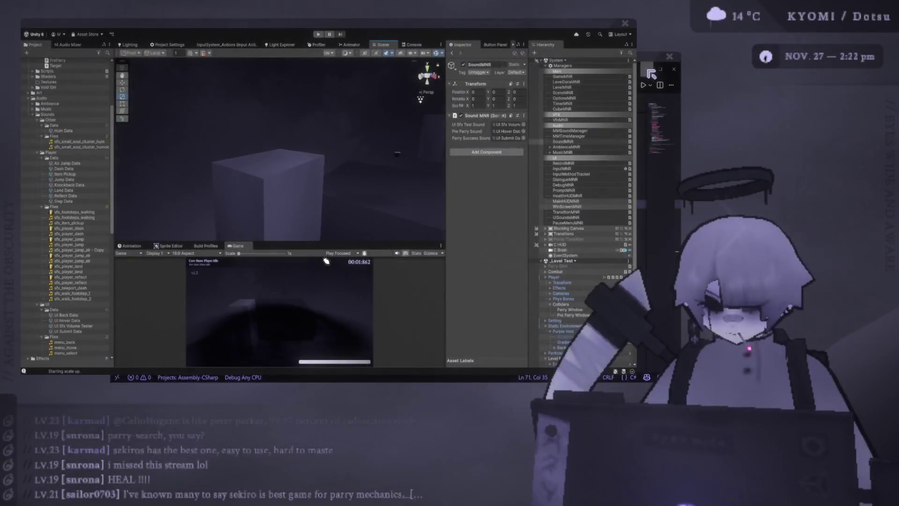
Open the <3 supporter credits window and position it in front of the Unity editor
mouse_move(465, 476)
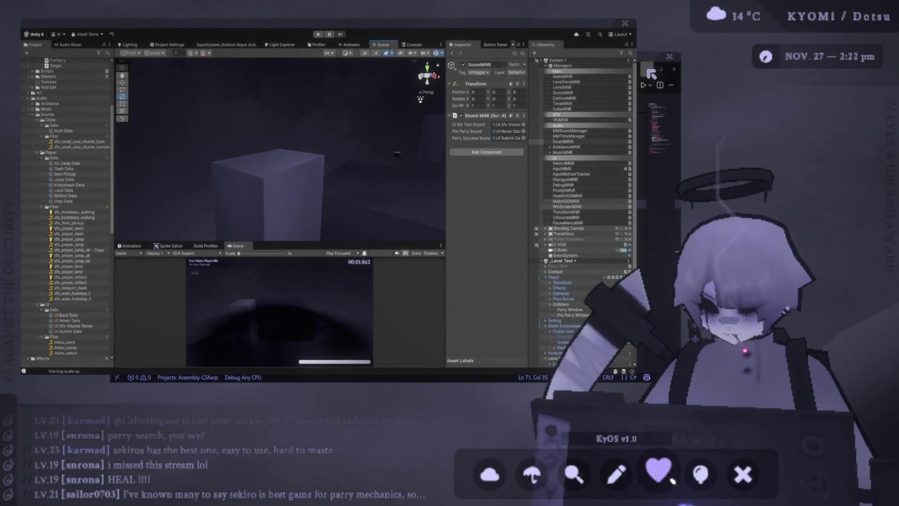
left_click(671, 480)
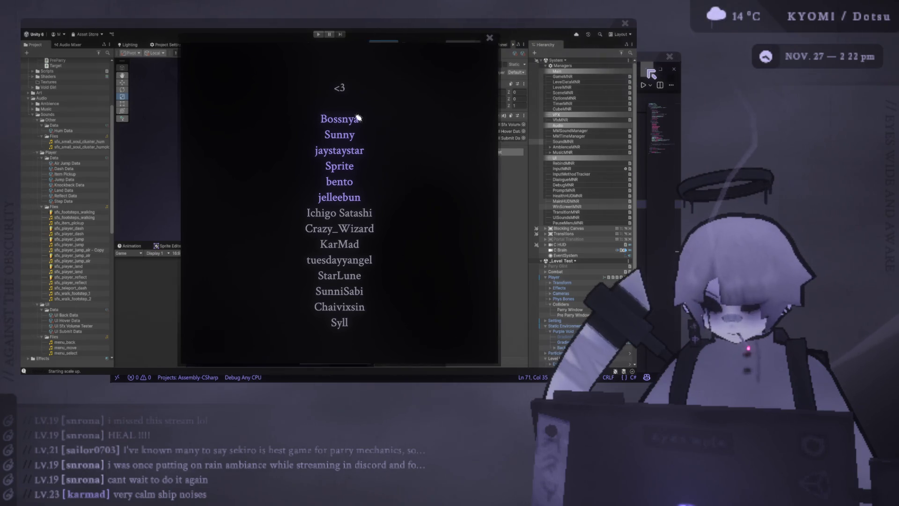
mouse_move(356, 45)
left_mouse_down()
mouse_move(345, 24)
mouse_move(378, 51)
left_mouse_up()
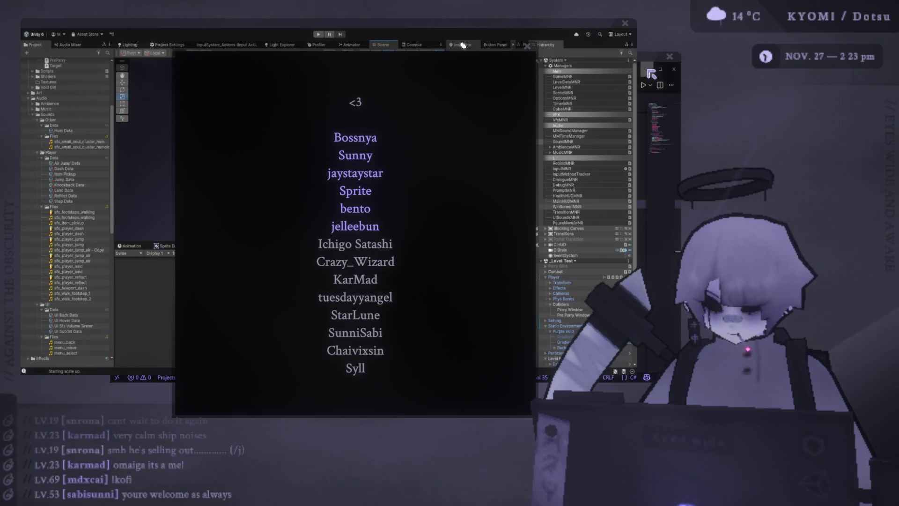
mouse_move(472, 45)
left_mouse_down()
mouse_move(480, 33)
mouse_move(466, 82)
mouse_move(462, 56)
left_mouse_up()
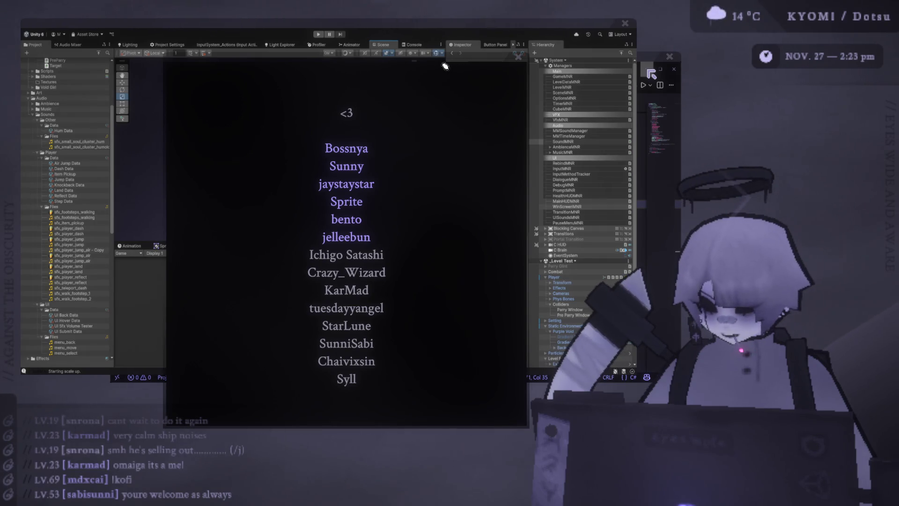
mouse_move(455, 61)
left_mouse_down()
mouse_move(460, 17)
mouse_move(458, 50)
left_mouse_up()
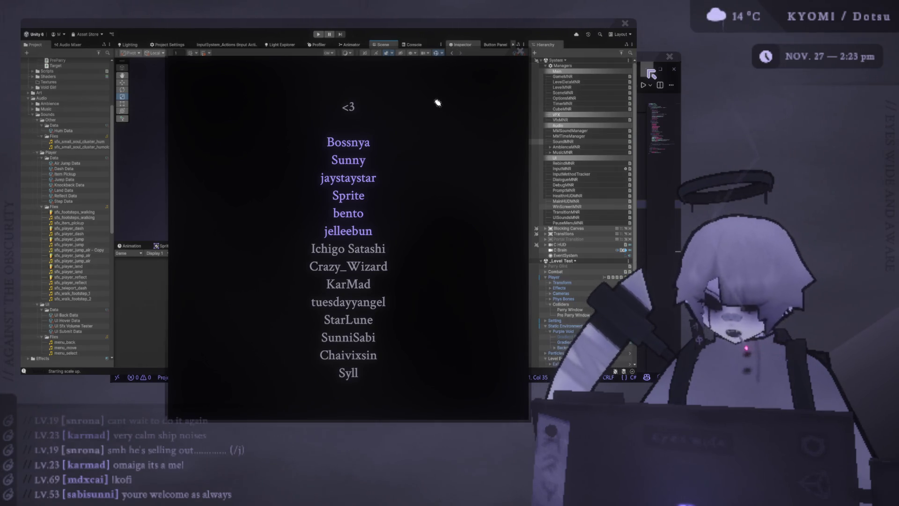
left_click_drag(403, 54, 404, 36)
left_click_drag(444, 50, 428, 56)
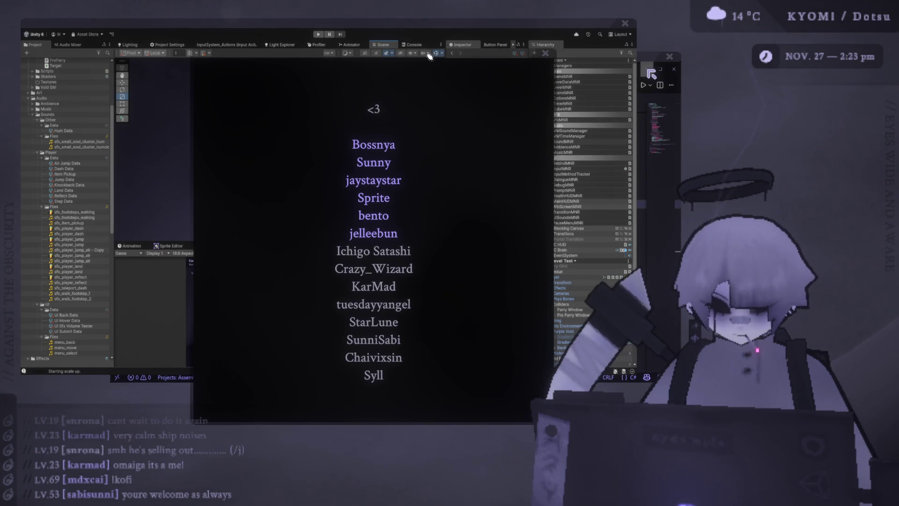
left_click_drag(429, 57, 431, 52)
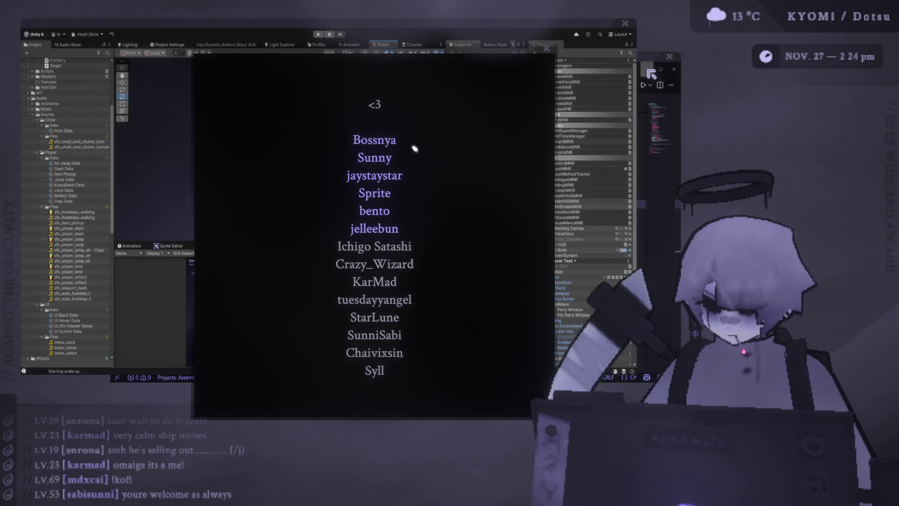
mouse_move(488, 28)
left_mouse_down()
mouse_move(613, 35)
mouse_move(513, 2)
mouse_move(532, 129)
mouse_move(496, 86)
left_mouse_up()
left_click(470, 61)
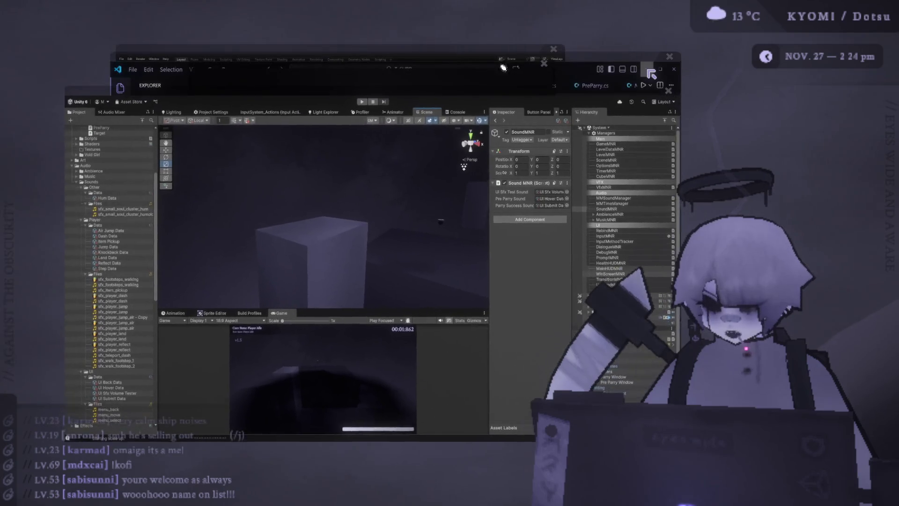
Move VS Code aside and Unity down-right, reopen the <3 credits window up-left, and select sfx_player_jump
left_click_drag(503, 68, 645, 88)
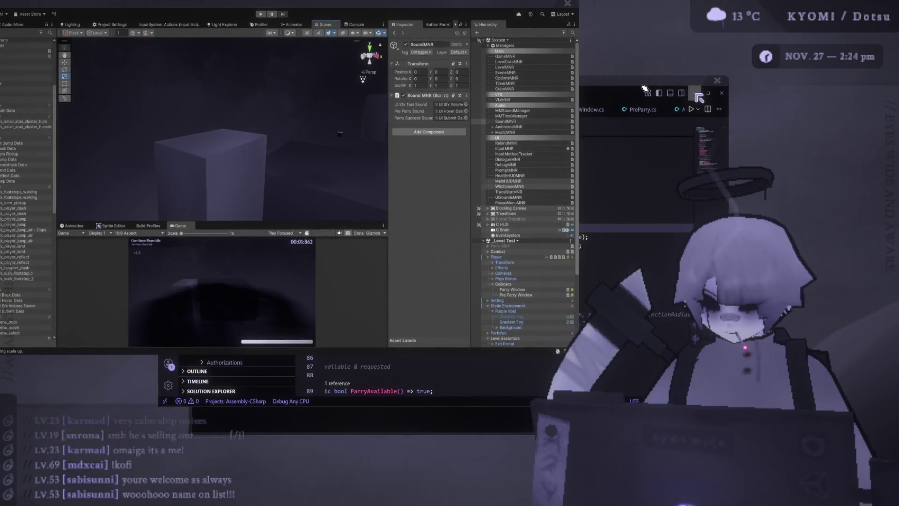
left_click_drag(433, 7, 491, 42)
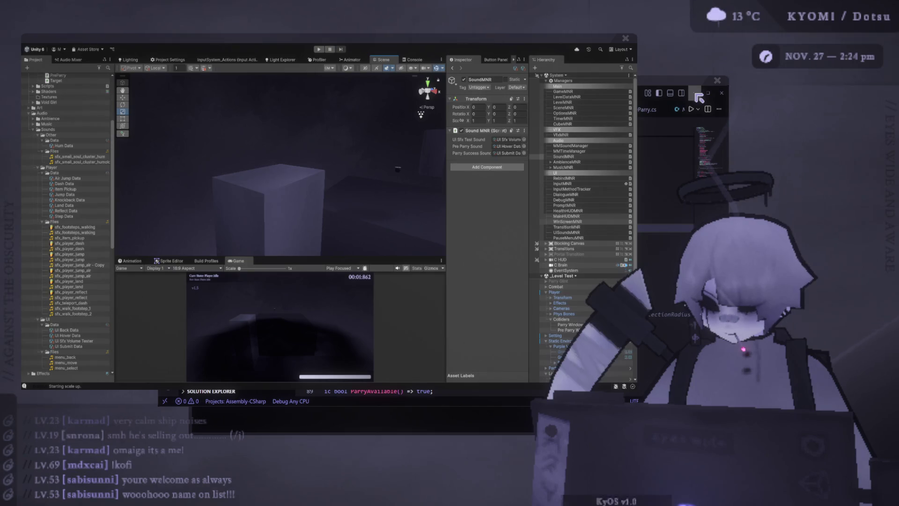
left_click(661, 471)
mouse_move(388, 58)
left_mouse_down()
mouse_move(387, 40)
mouse_move(374, 38)
left_mouse_up()
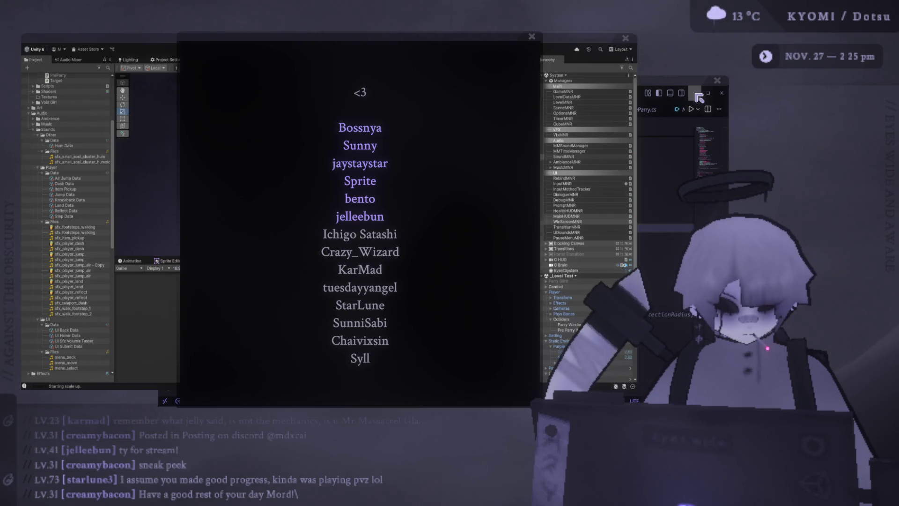
left_click(70, 254)
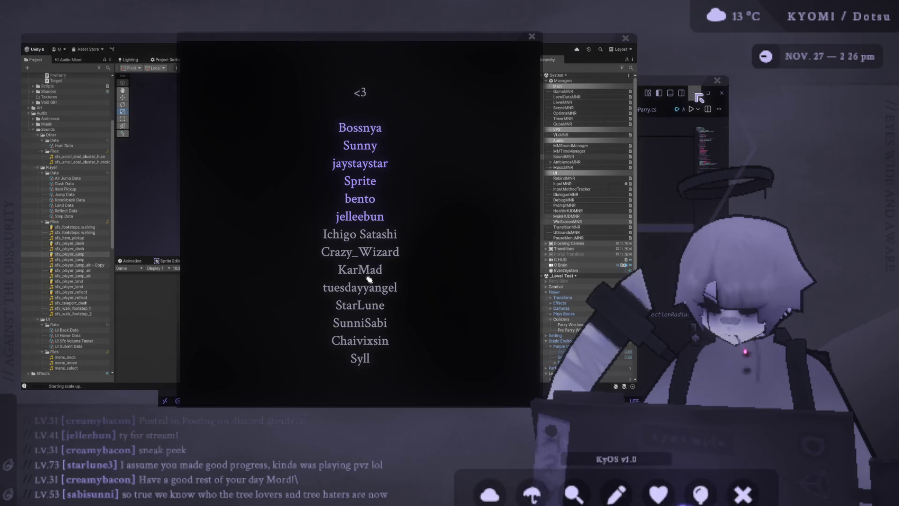
Open a fan-art image window and shift the line-art drawing slightly right and down
left_click(622, 489)
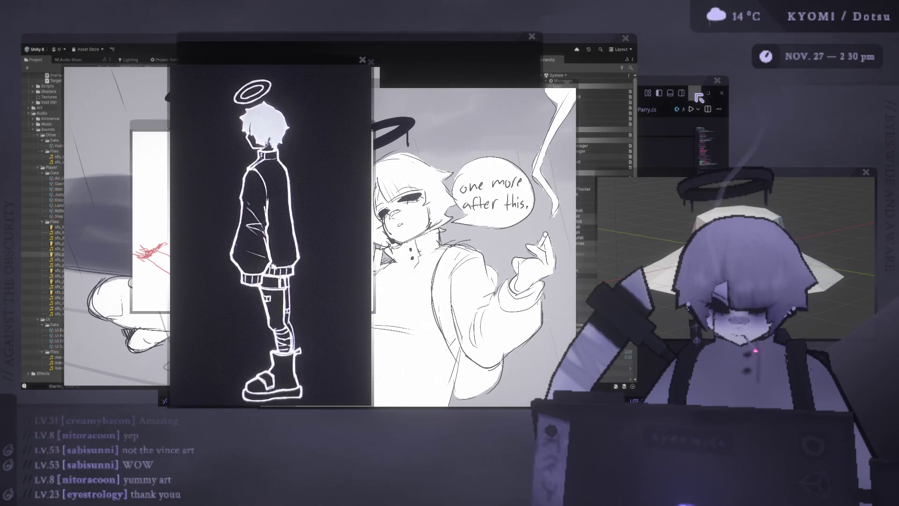
left_click_drag(281, 64, 306, 86)
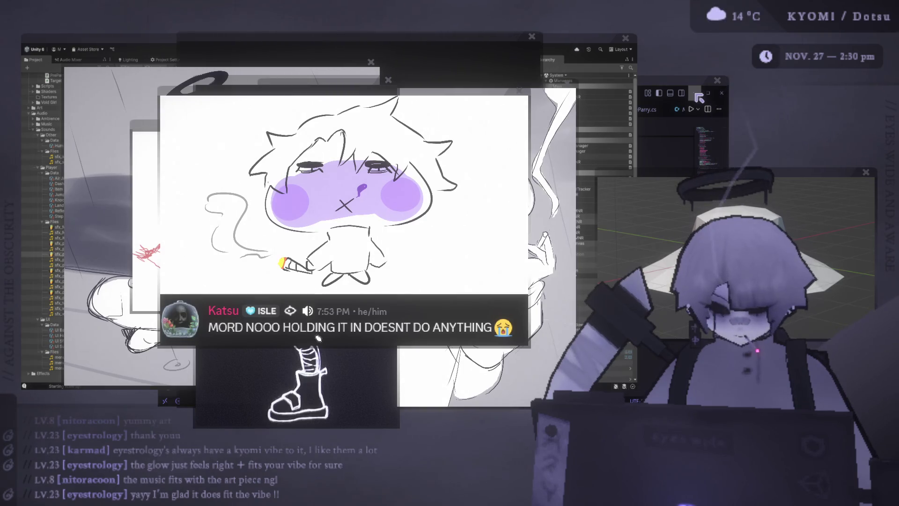
Shift the line-art figure window slightly down and right, with the chibi fan-art chat popup above it
mouse_move(602, 503)
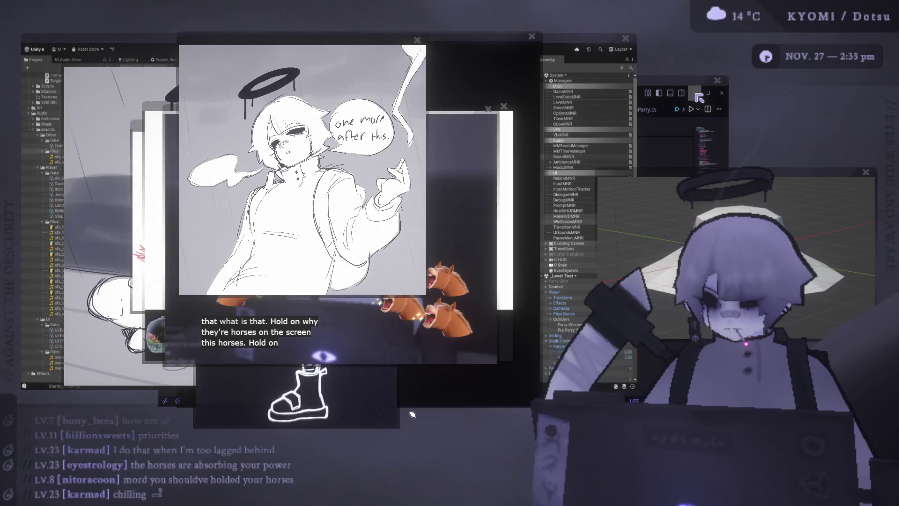
Keep the 'one more after this.' sketch in front of the horse clip and raise the KyOS v1.0 dock
mouse_move(637, 501)
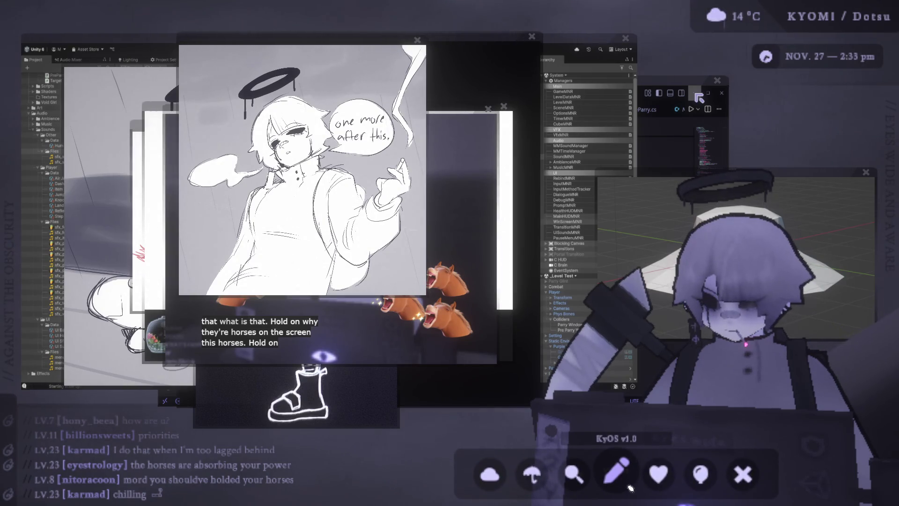